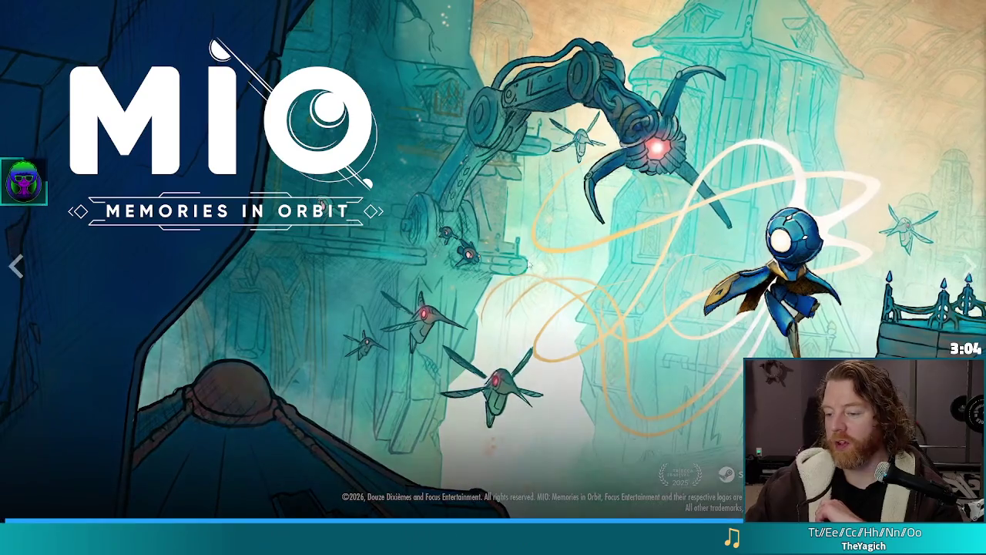
- Exit the fullscreen MIO trailer on the Steam page and switch back to the Godot editor
key(Escape)
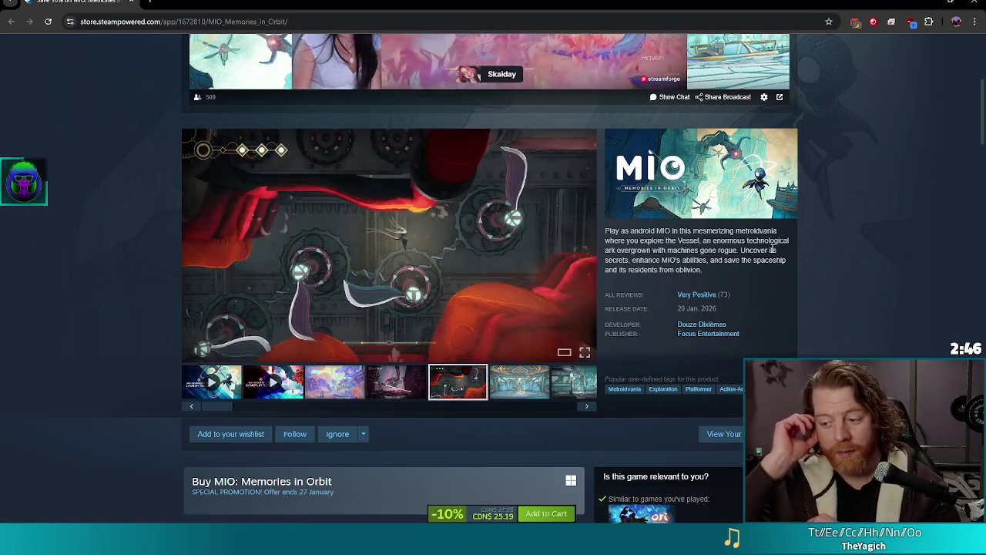
mouse_move(590, 185)
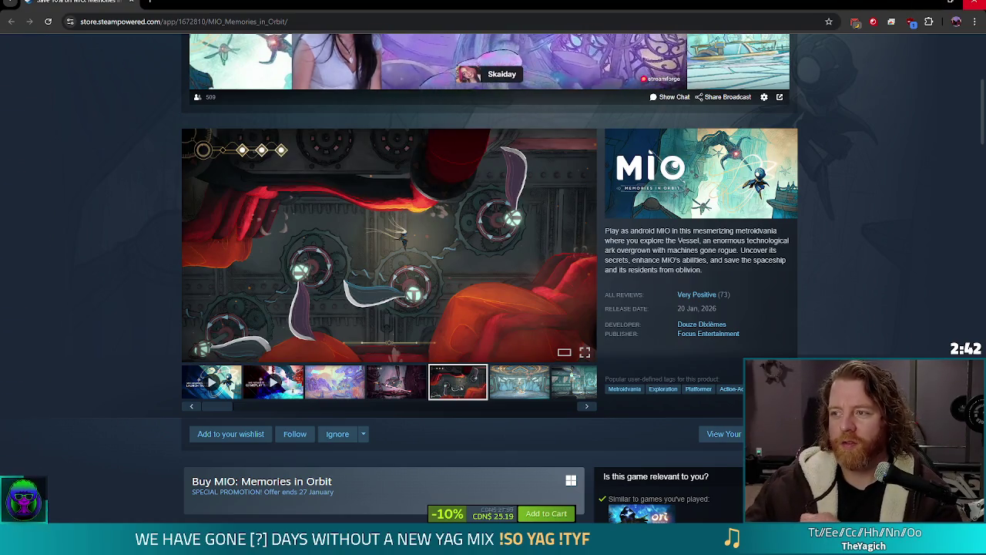
key(alt+Tab)
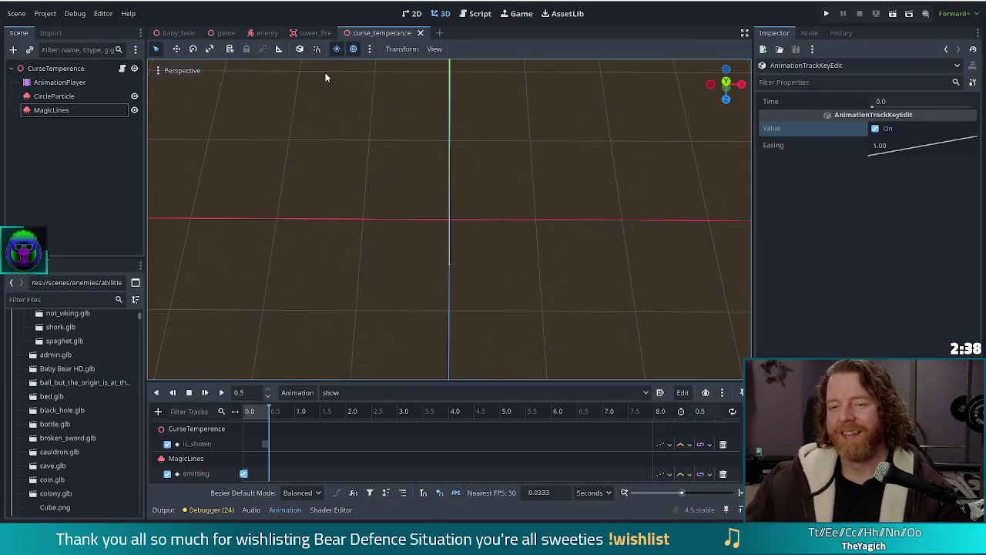
- Enable Emitting on the MagicLines GPUParticles3D node, with 8 particles at 0.25 s lifetime
click(54, 112)
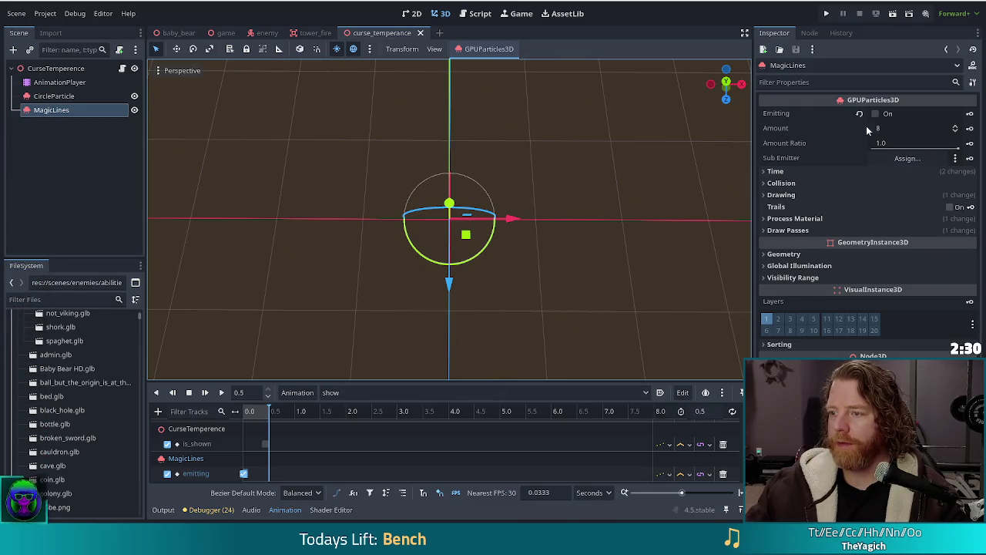
click(775, 171)
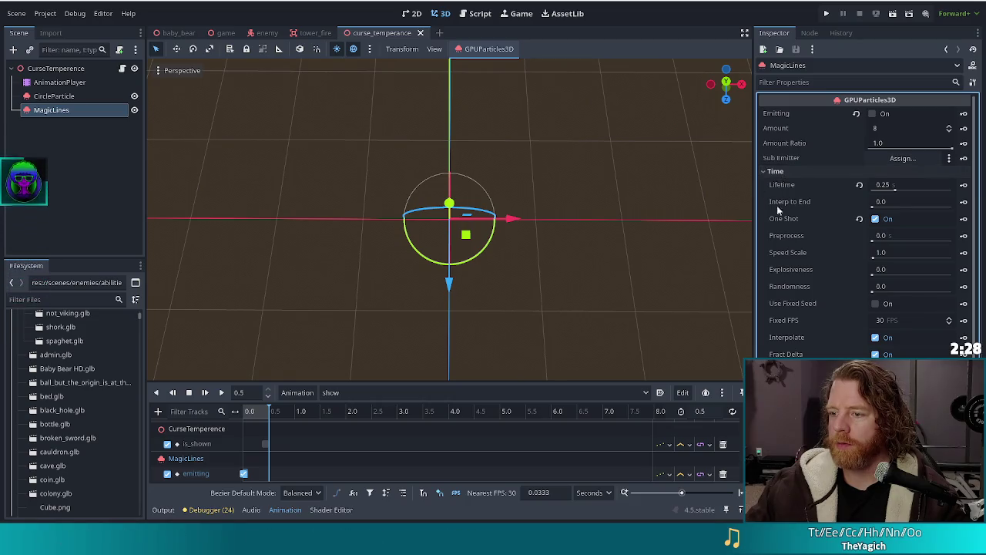
click(872, 114)
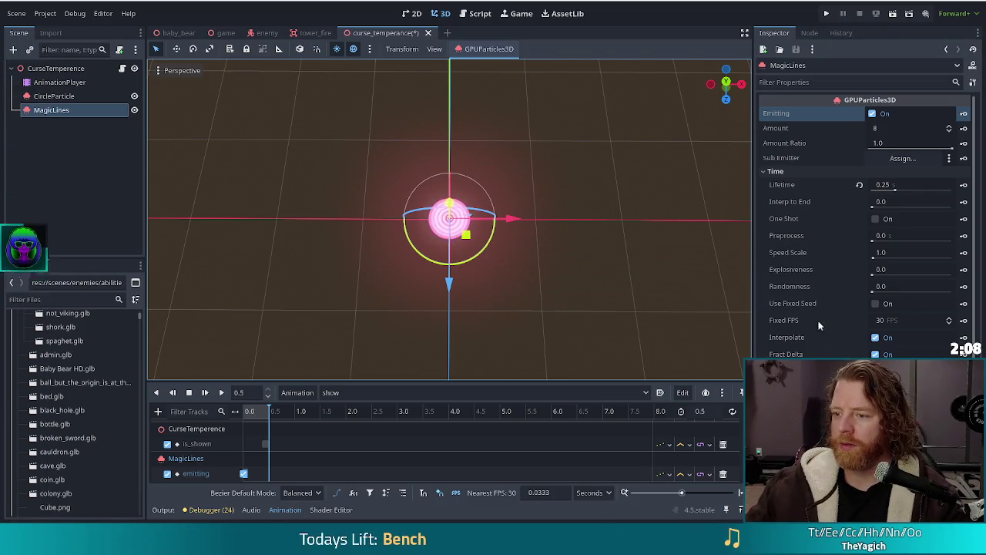
scroll(808, 327, down, 5)
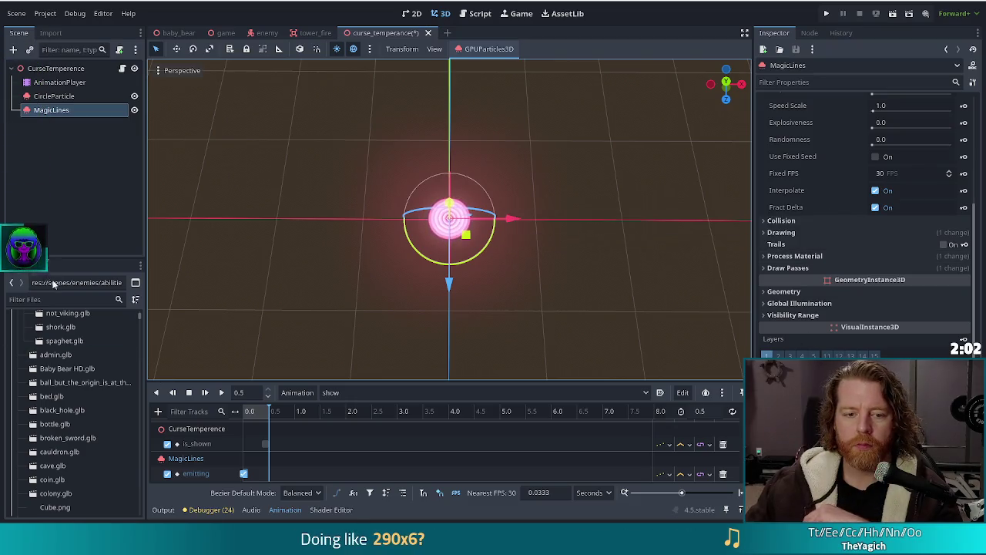
- Filter the FileSystem for 'partic' and inspect the particle_default and particle_additive materials' albedo settings
text(partic)
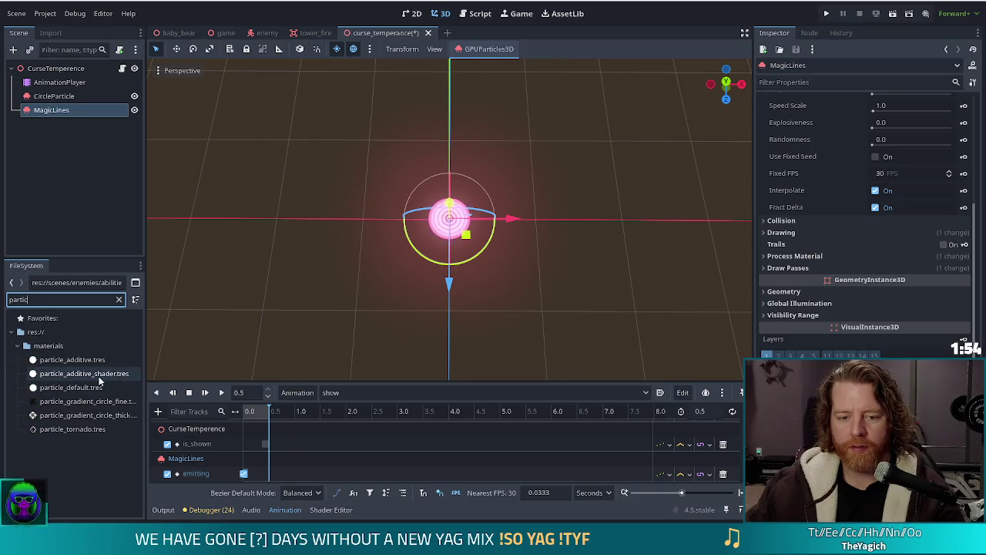
double_click(74, 387)
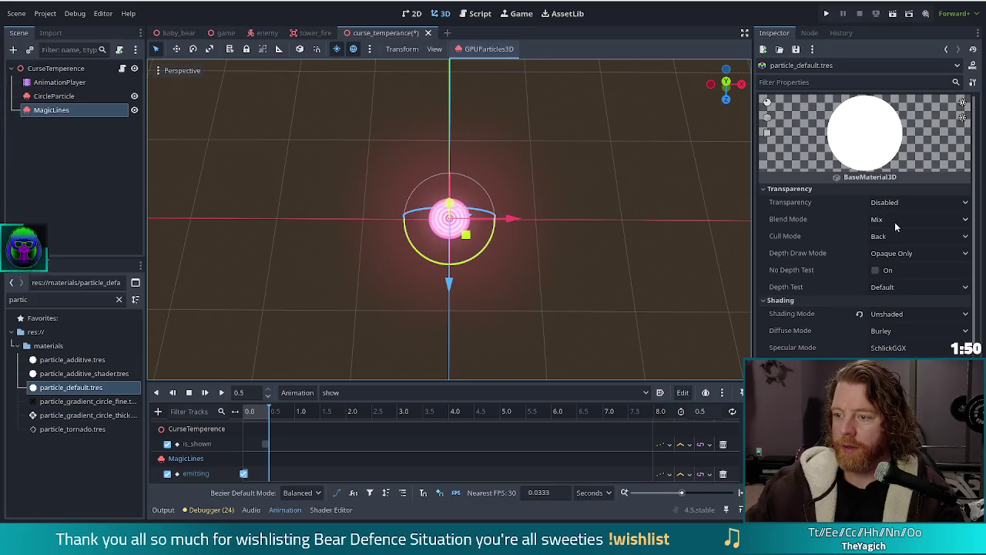
double_click(70, 360)
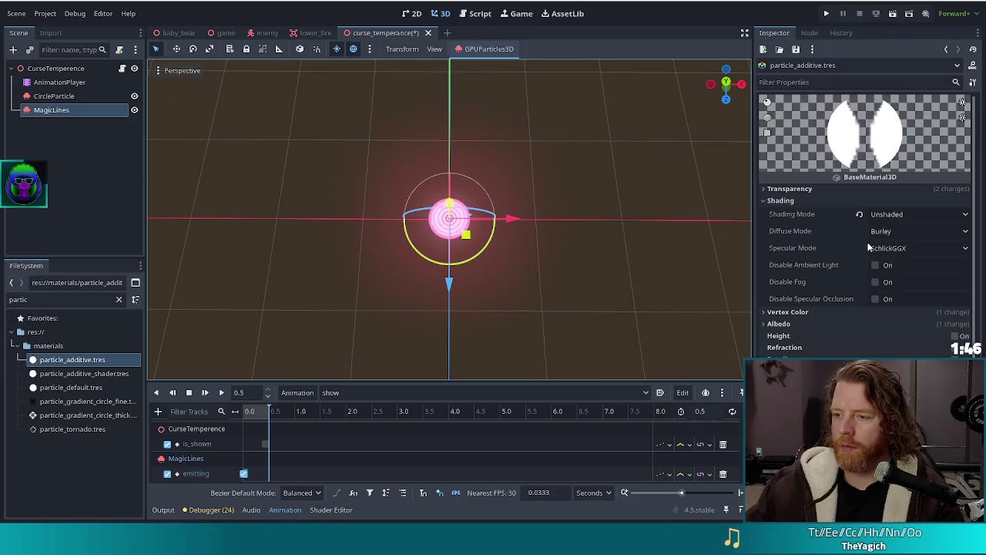
scroll(860, 310, down, 3)
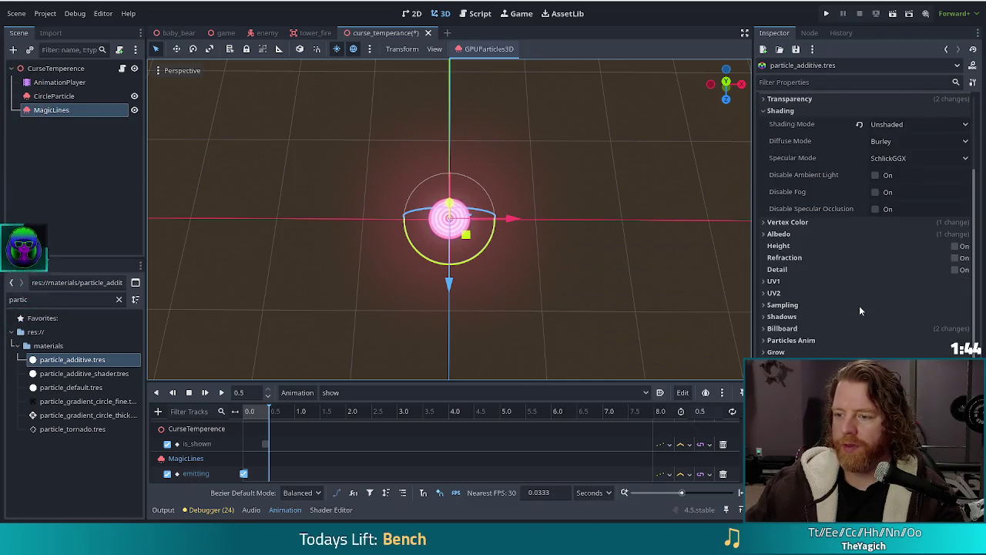
click(779, 234)
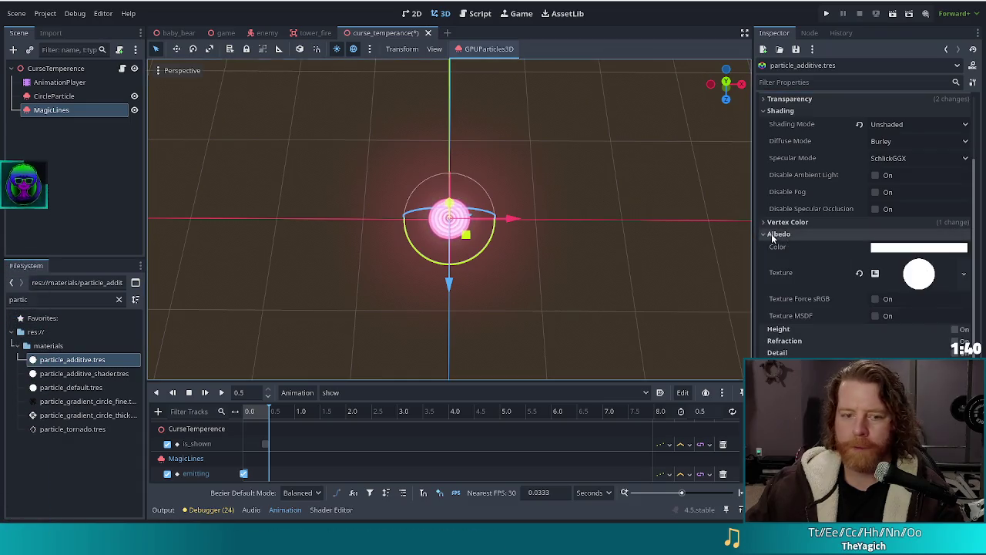
click(771, 234)
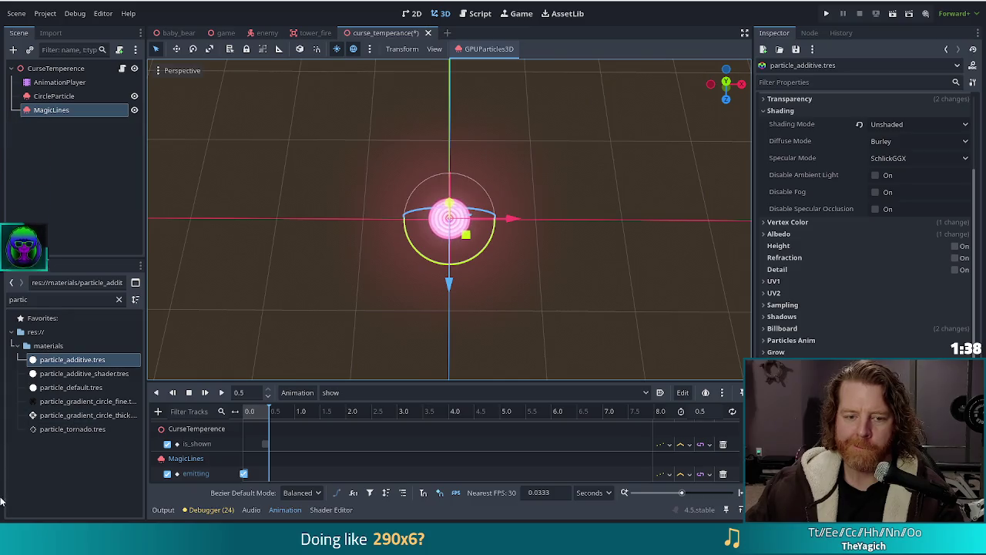
- Rename particle_additive.tres to particle_additive_circle.tres
click(87, 365)
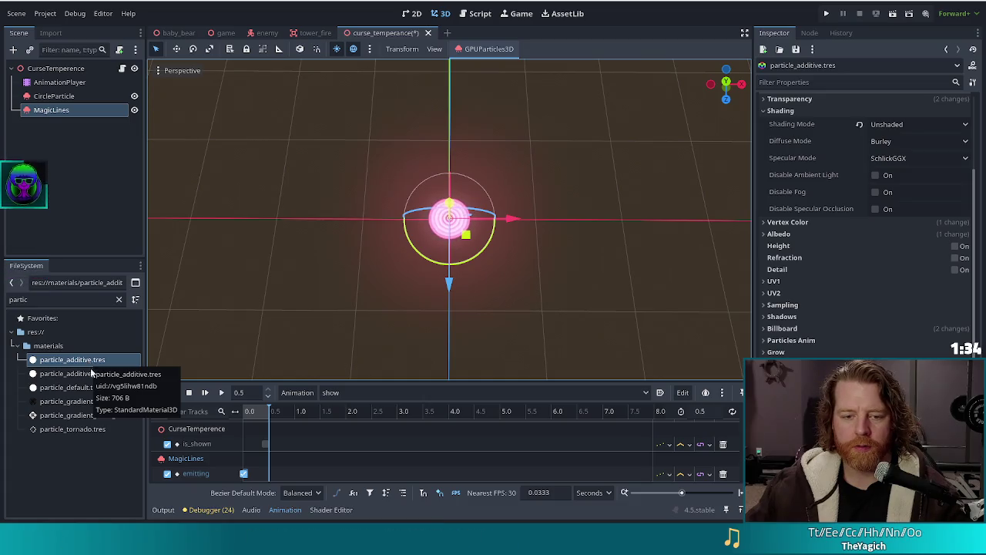
key(Down)
click(86, 363)
key(F2)
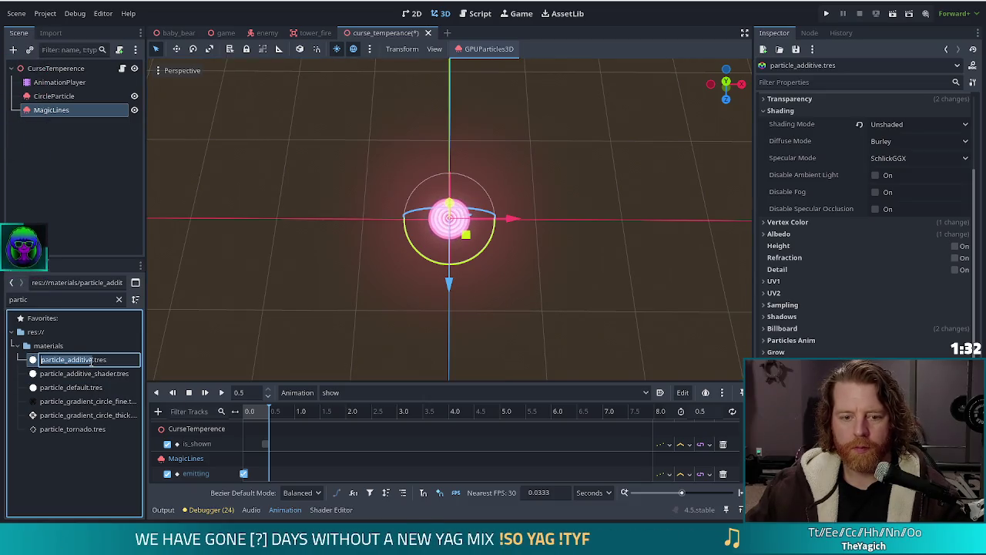
key(Right)
text(_c)
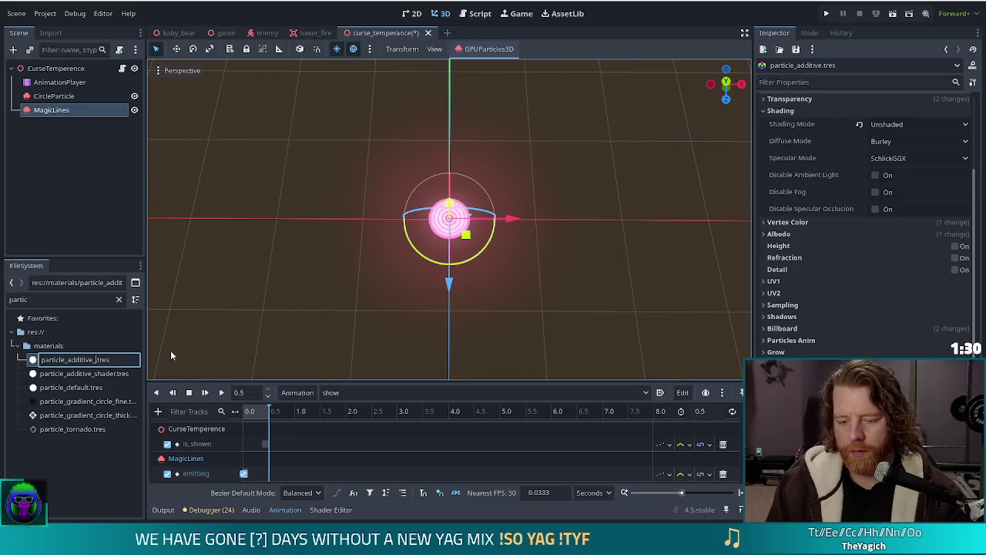
text(ircle)
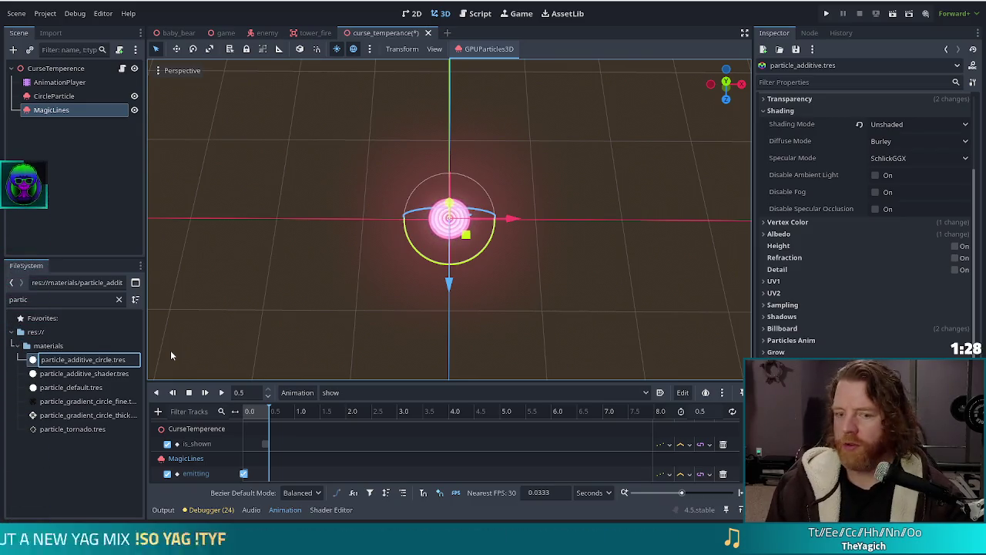
key(Return)
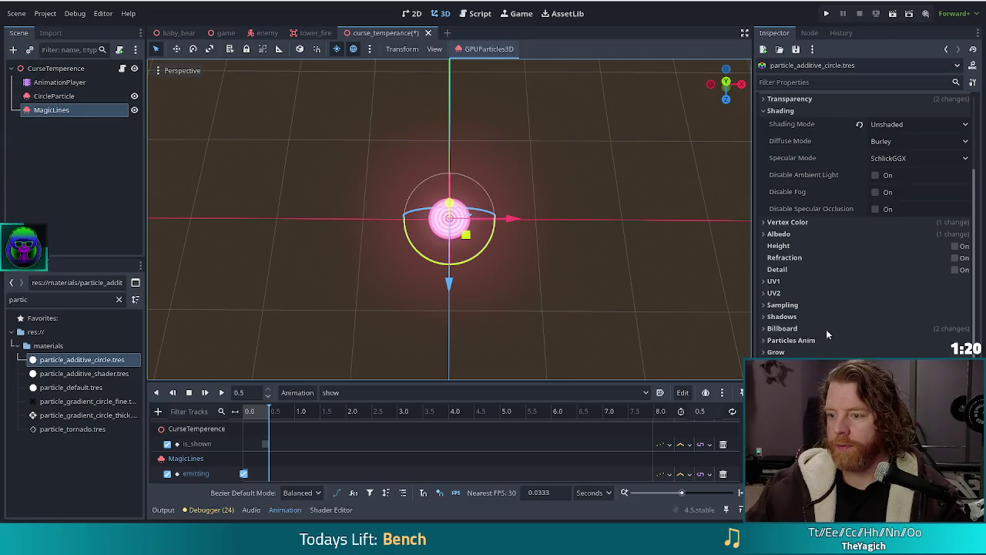
- Expand MagicLines' Drawing and Draw Passes to show the 1.0 m by 1.0 m Pass 1 mesh
scroll(821, 284, up, 3)
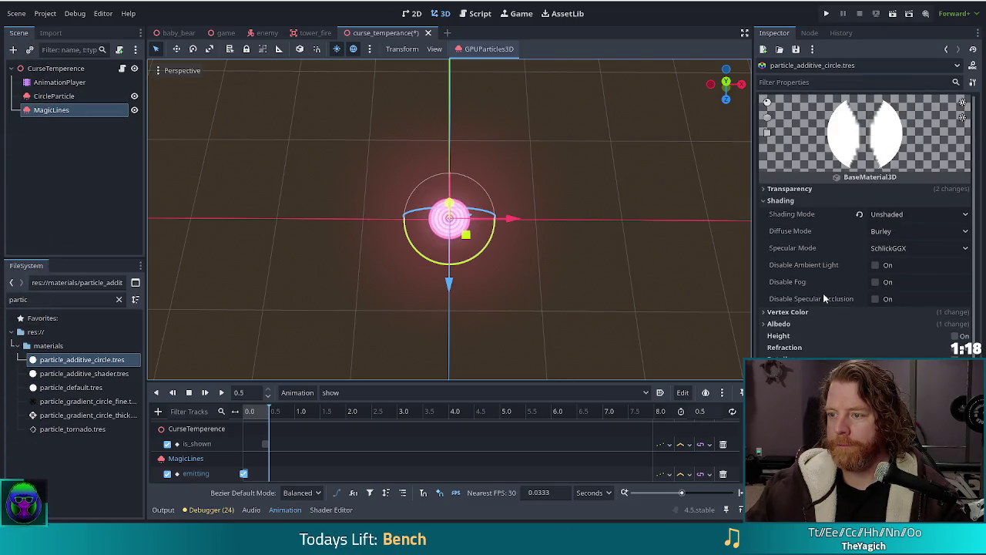
click(59, 111)
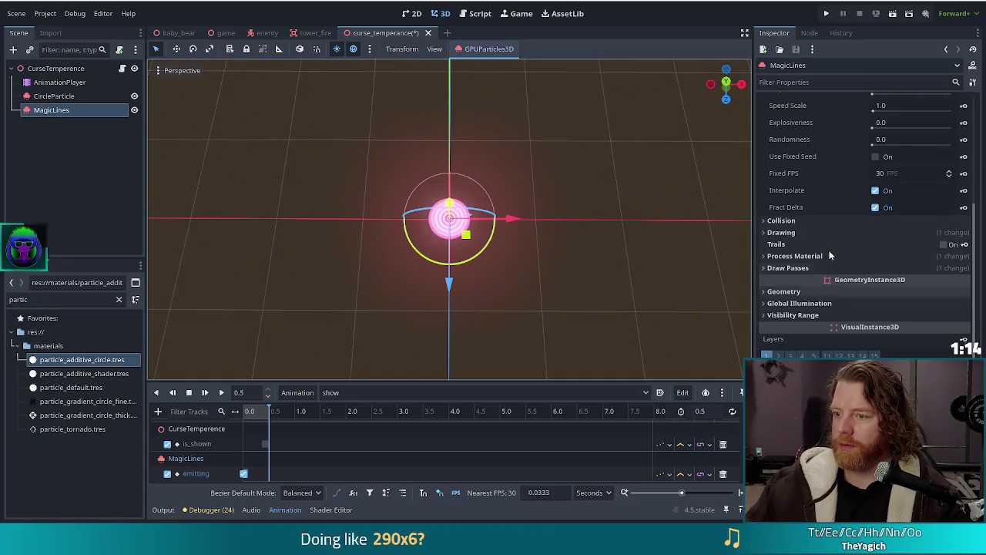
click(792, 233)
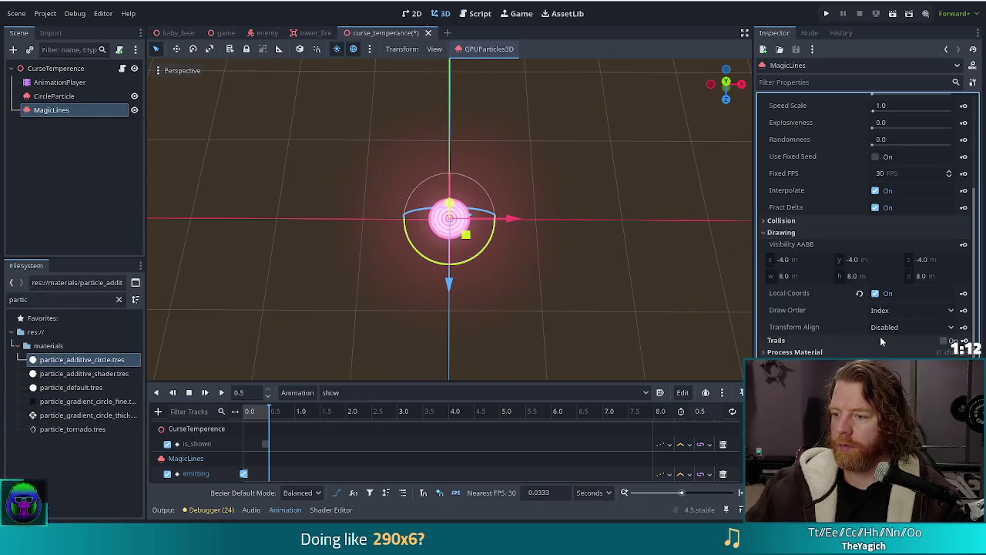
scroll(834, 344, down, 2)
scroll(834, 344, up, 5)
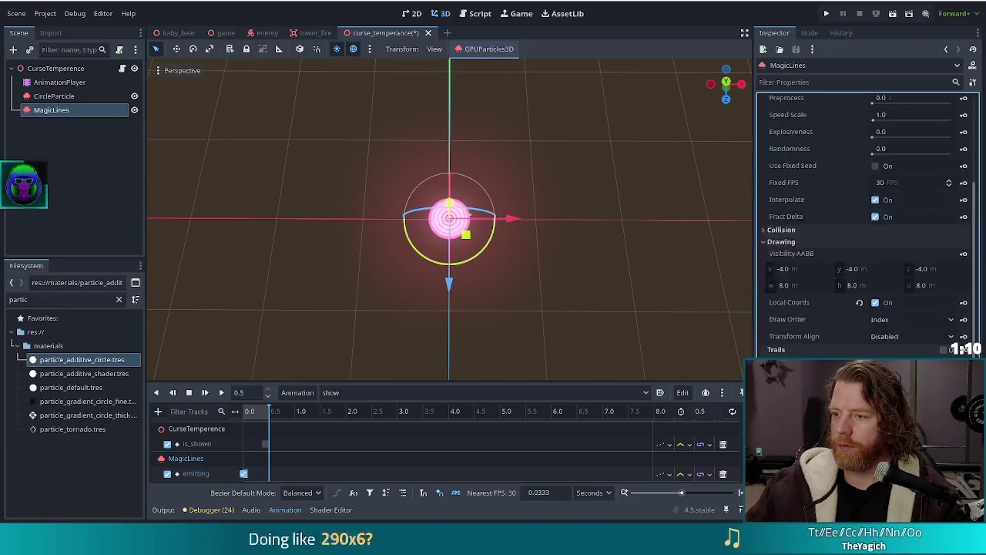
scroll(834, 308, down, 5)
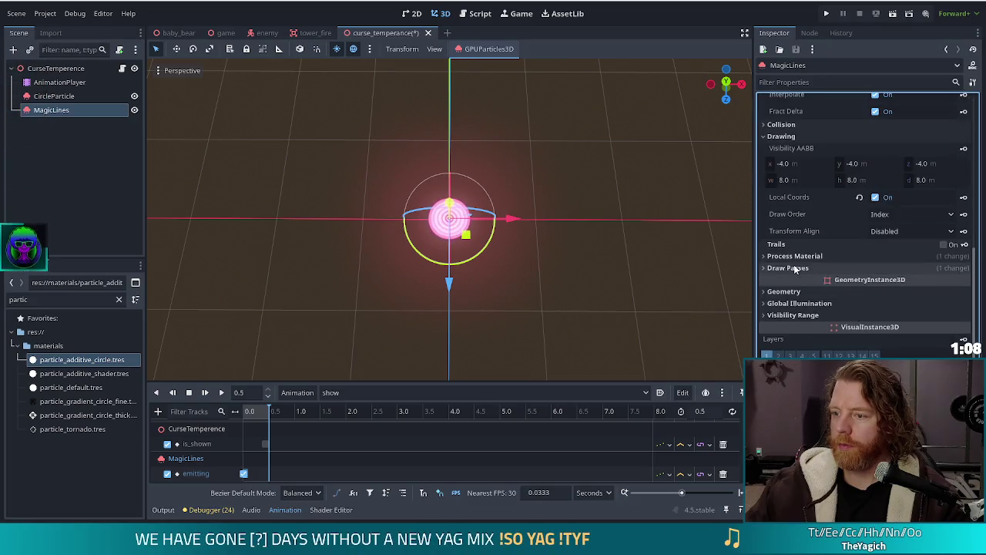
click(788, 267)
click(911, 307)
scroll(910, 293, down, 4)
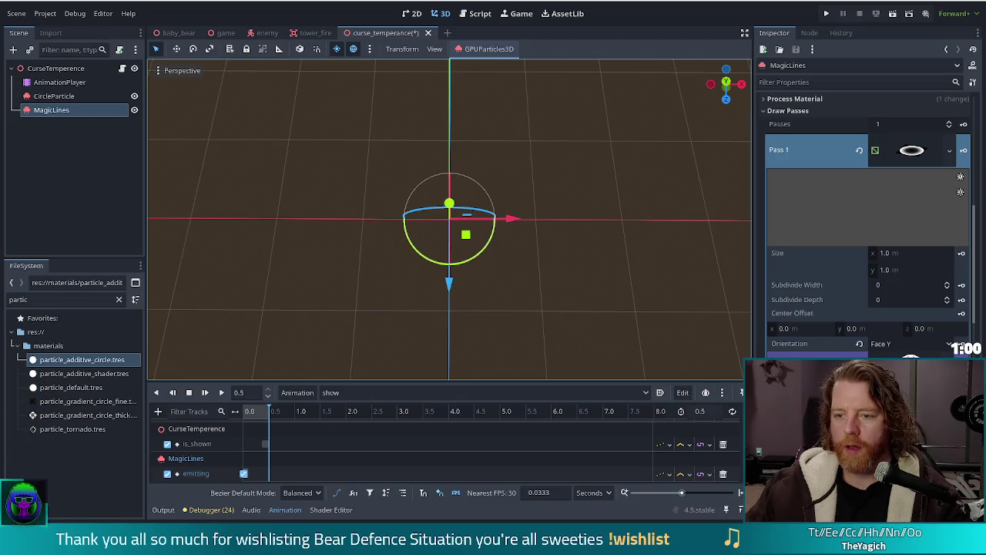
- Expand the Pass 1 mesh's material properties and orbit the view down onto the emitter
mouse_move(529, 305)
mouse_down()
mouse_move(534, 202)
mouse_move(501, 214)
mouse_move(490, 196)
mouse_up()
scroll(867, 231, down, 3)
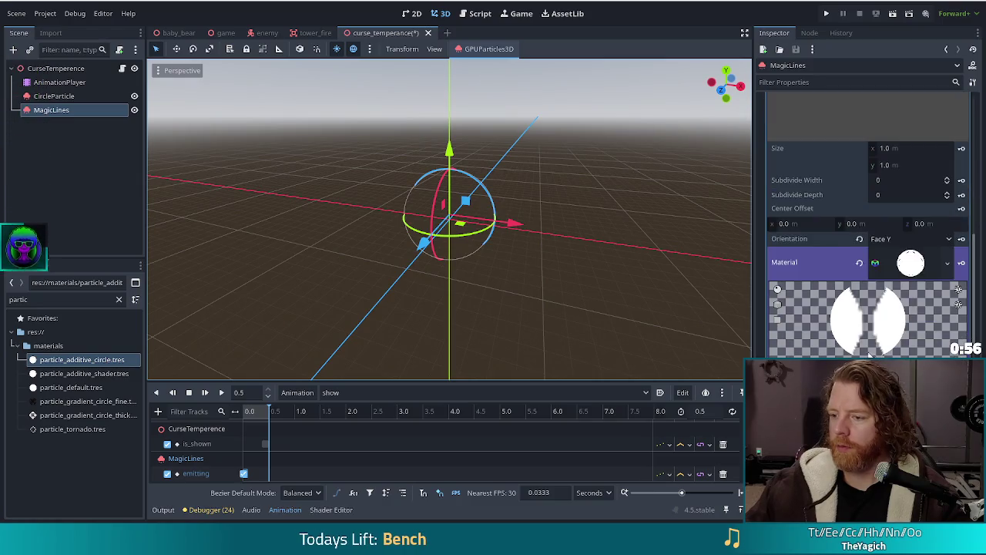
click(839, 336)
scroll(838, 335, down, 5)
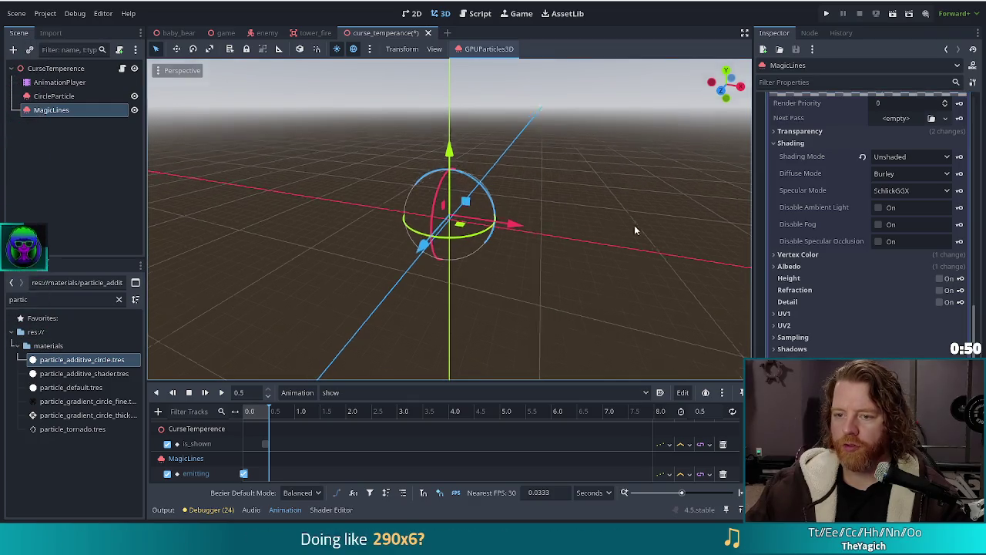
drag(631, 217, 644, 261)
scroll(472, 228, up, 1)
scroll(472, 228, up, 3)
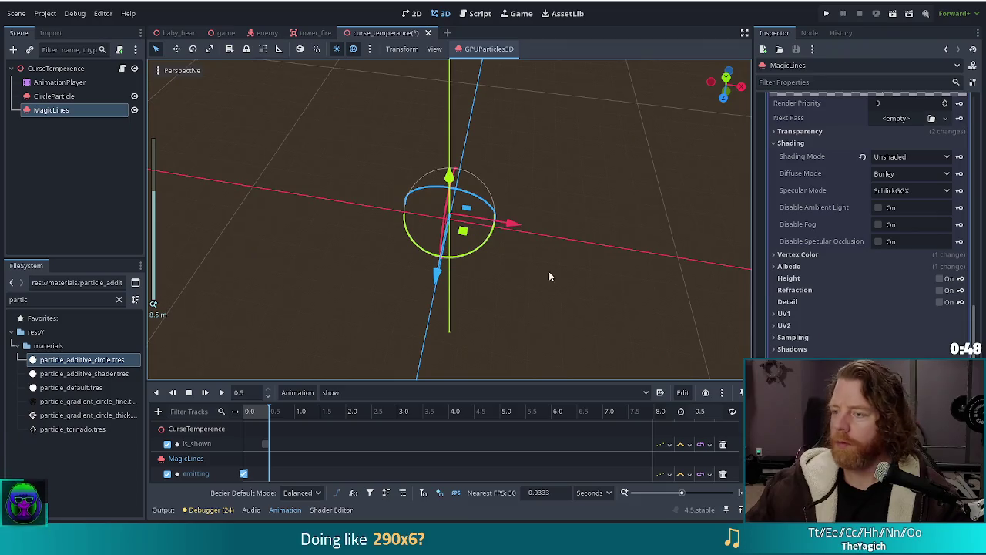
scroll(880, 304, up, 8)
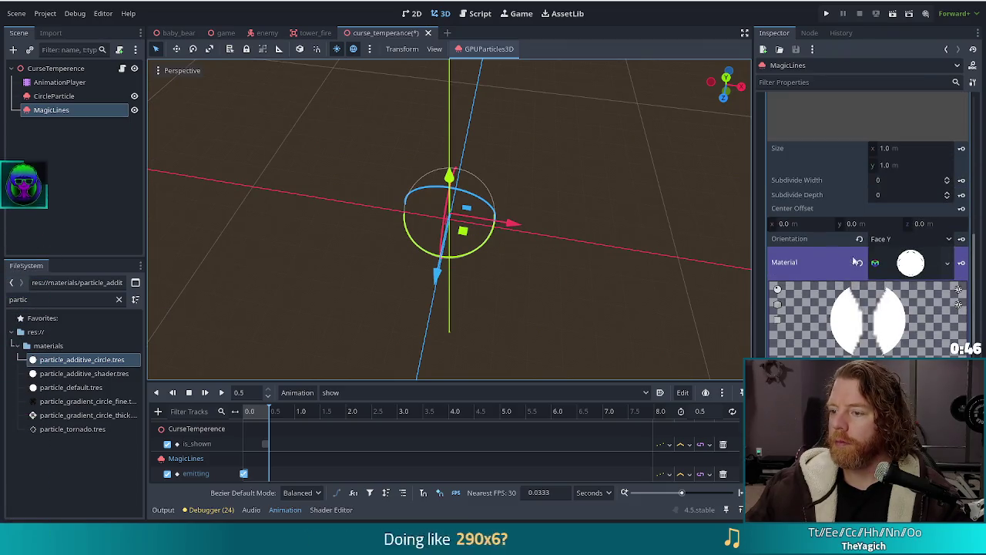
drag(484, 288, 520, 260)
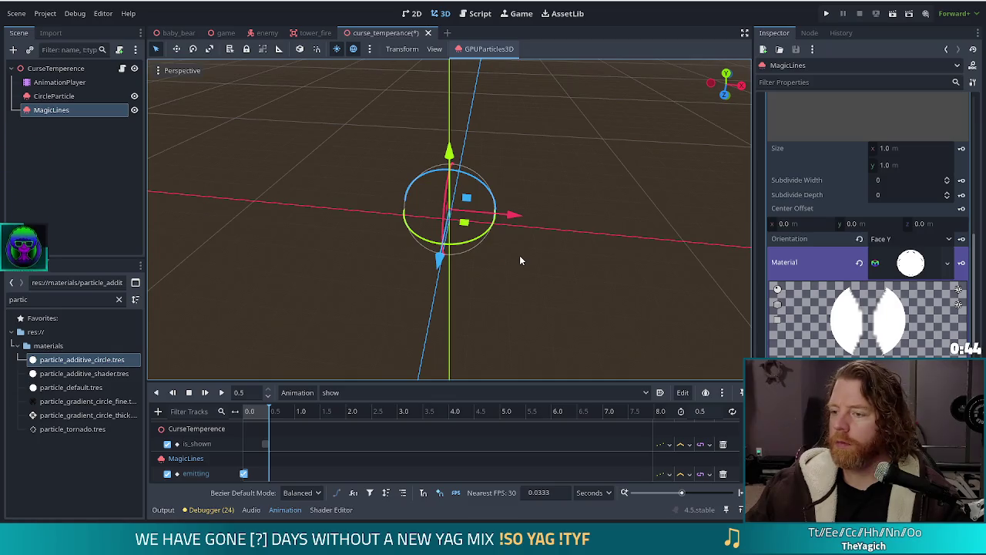
drag(541, 230, 565, 230)
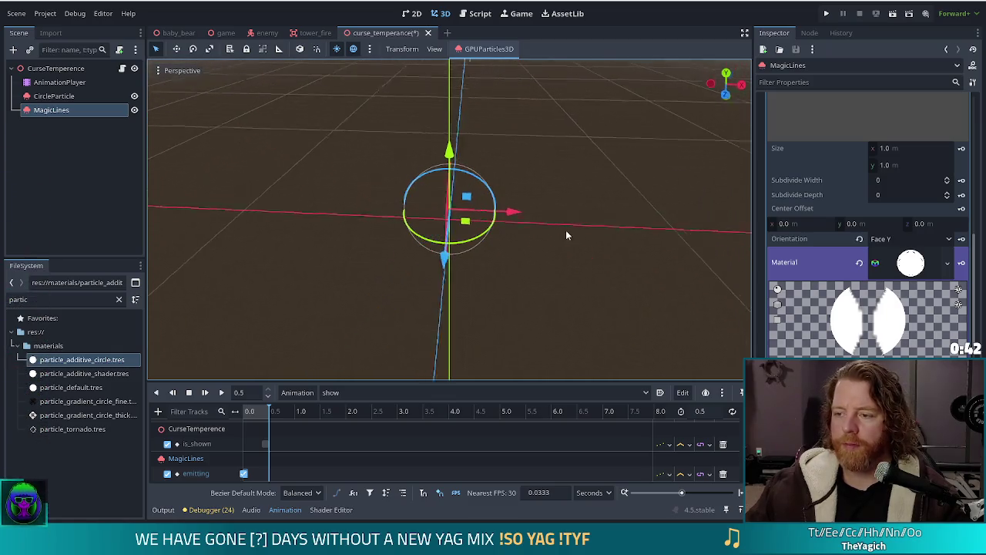
- Try the Face Z mesh orientation, then undo it back to Face Y
click(860, 242)
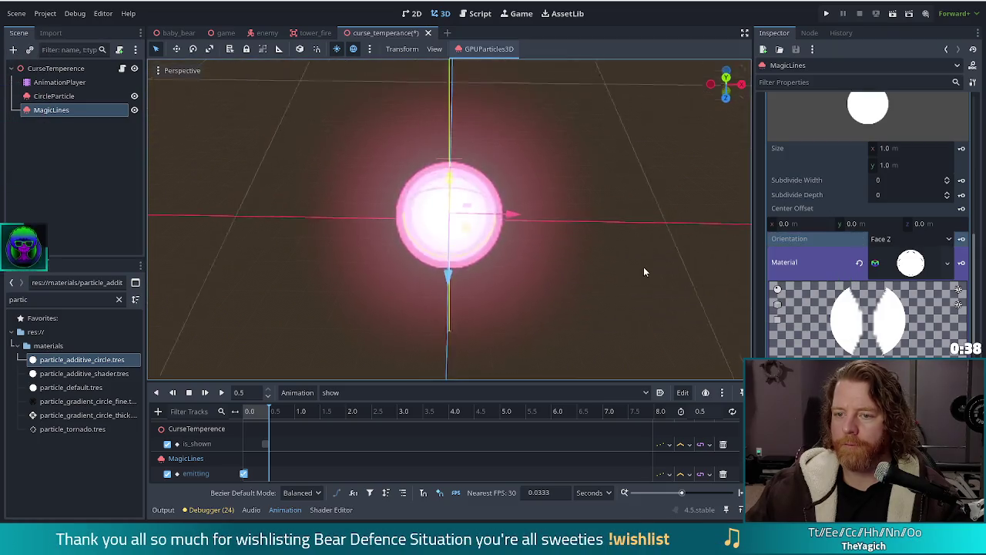
drag(641, 262, 643, 201)
key(ctrl+z)
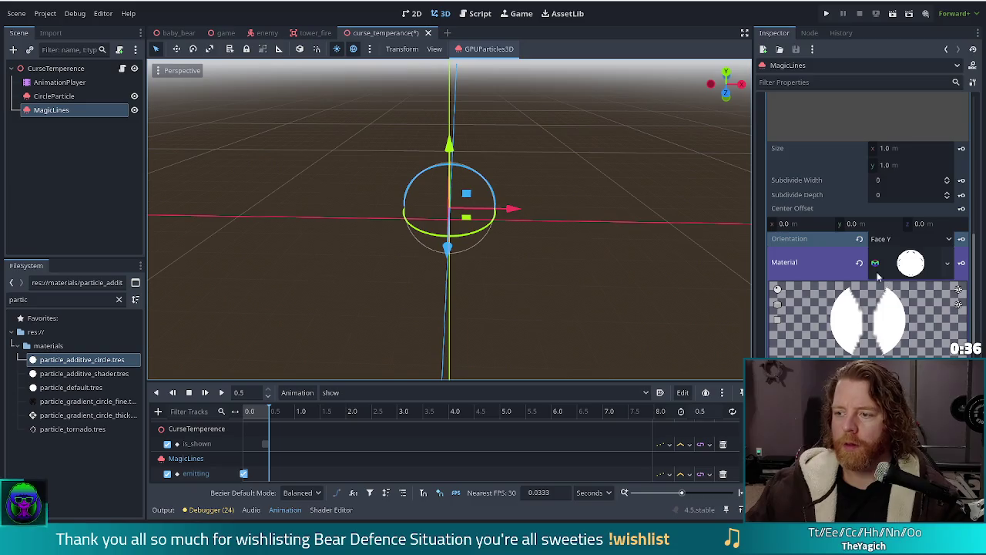
scroll(859, 268, up, 3)
scroll(859, 268, up, 3)
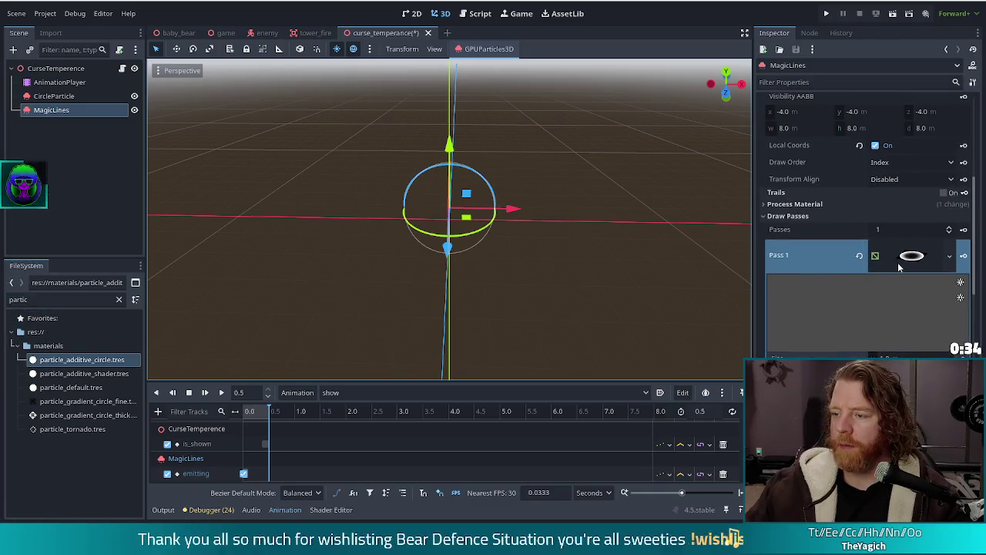
- Give Pass 1 a new TorusMesh so the particles render as a glowing ring
click(949, 255)
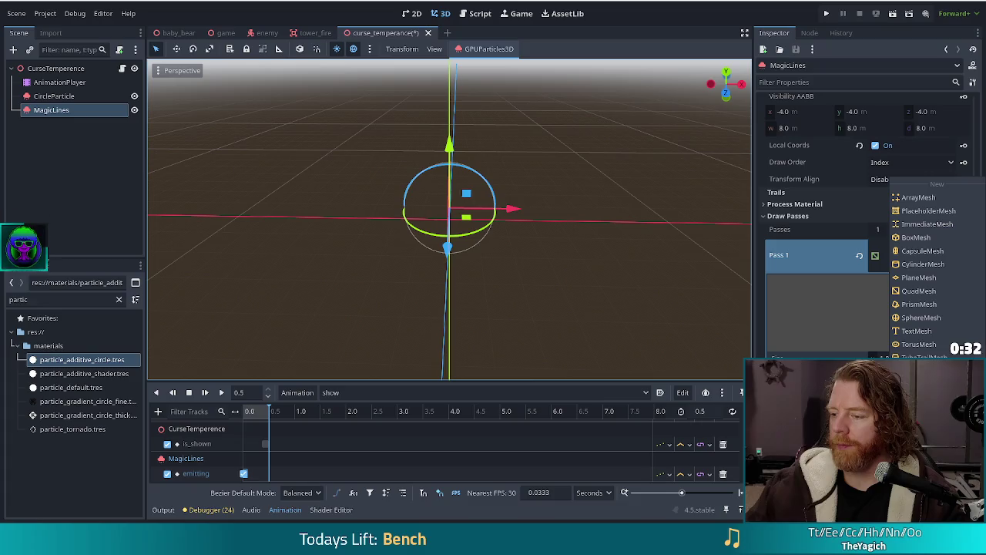
click(918, 343)
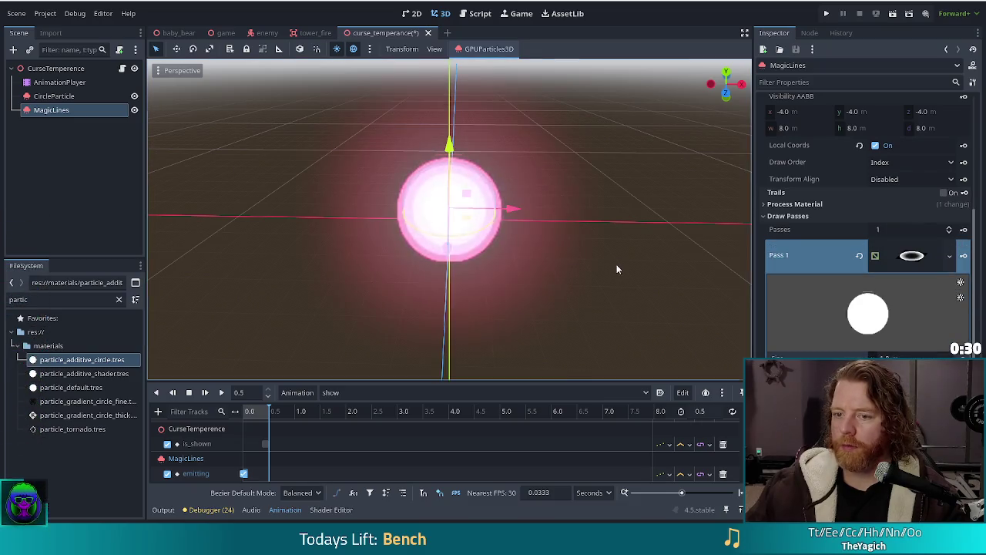
click(875, 262)
scroll(842, 293, up, 5)
scroll(847, 297, up, 2)
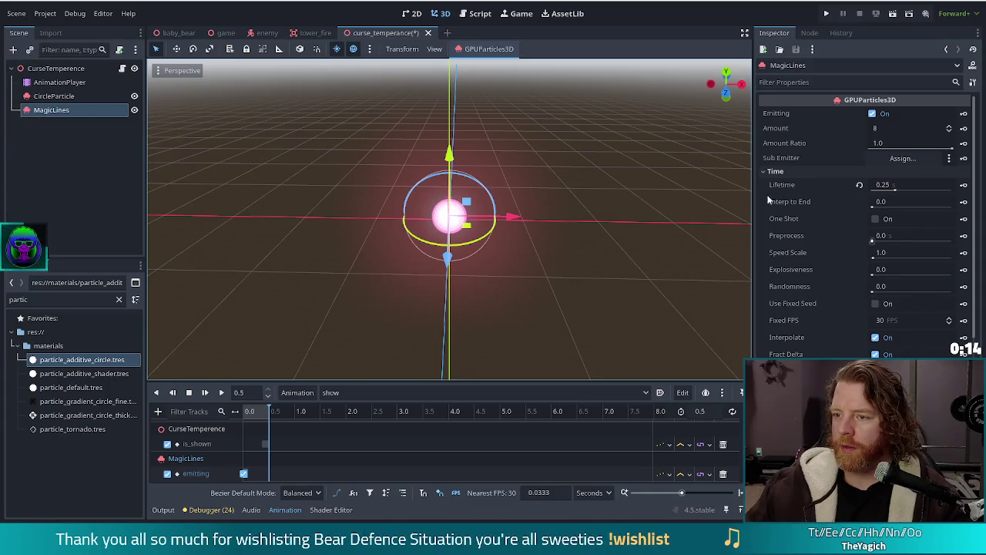
click(873, 271)
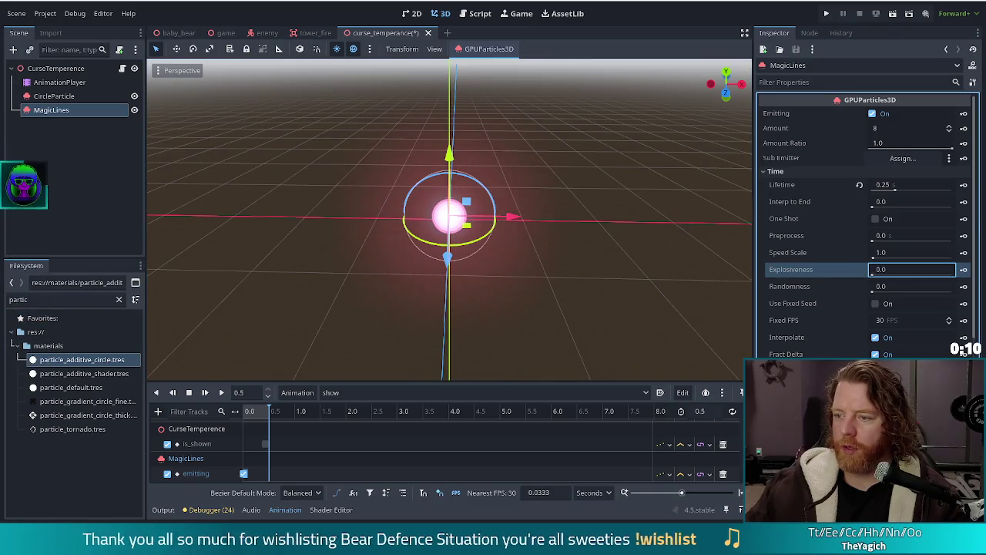
text(1)
key(Return)
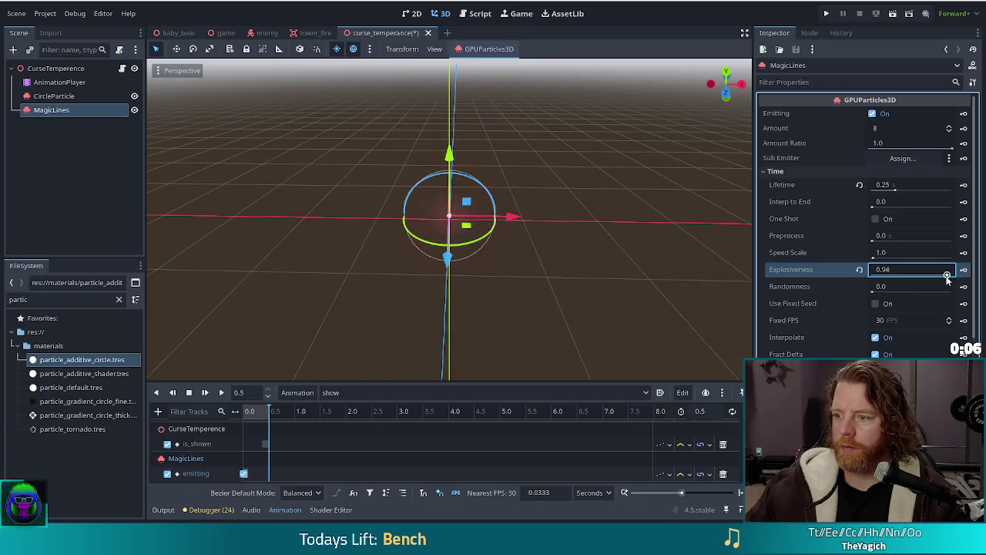
key(Return)
click(859, 270)
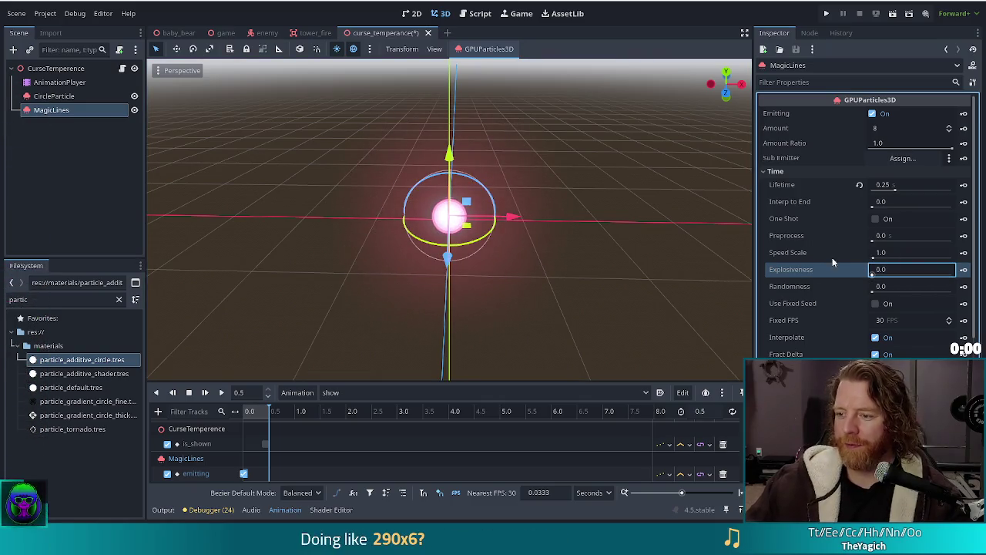
- Change the process material's spawn Emission Shape from Point to Ring
scroll(807, 350, down, 5)
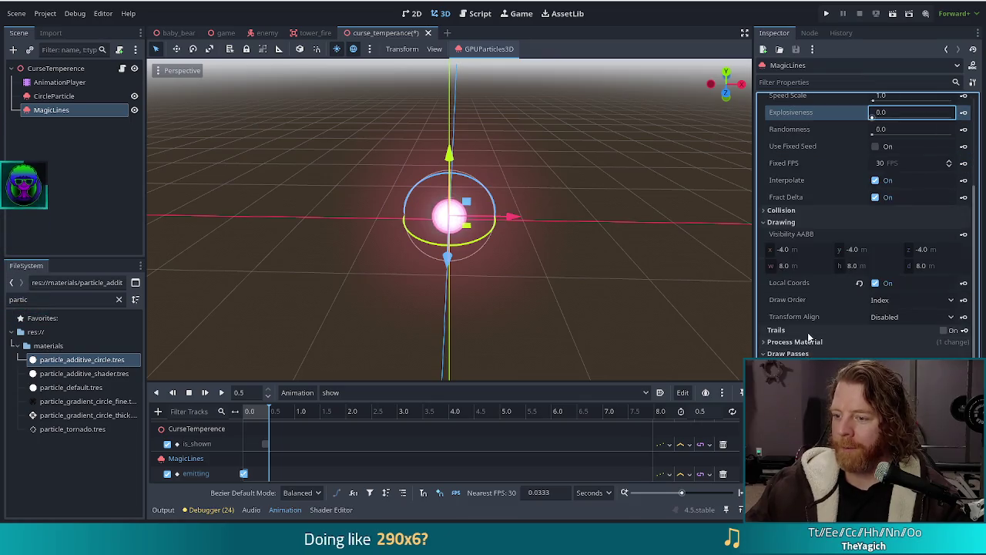
scroll(856, 312, down, 3)
click(909, 197)
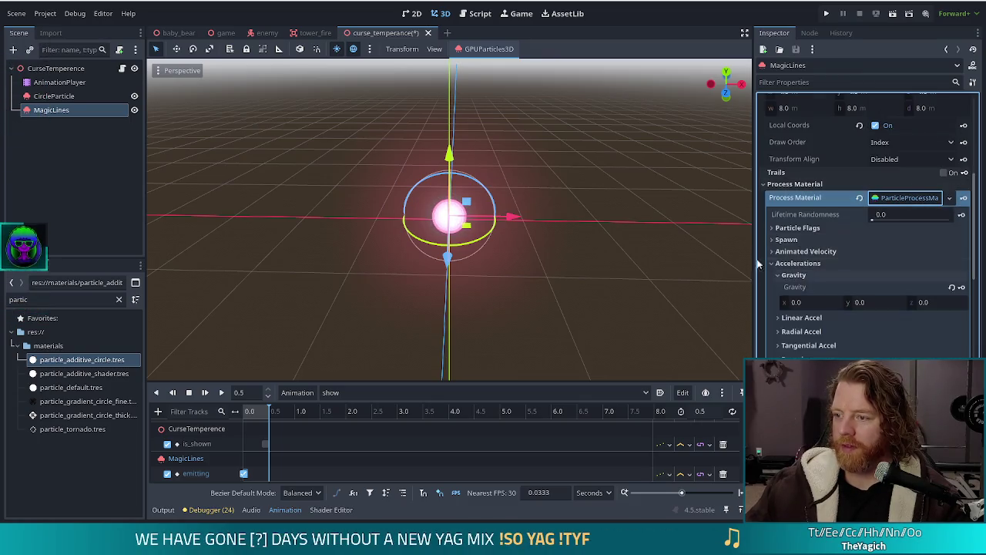
click(800, 239)
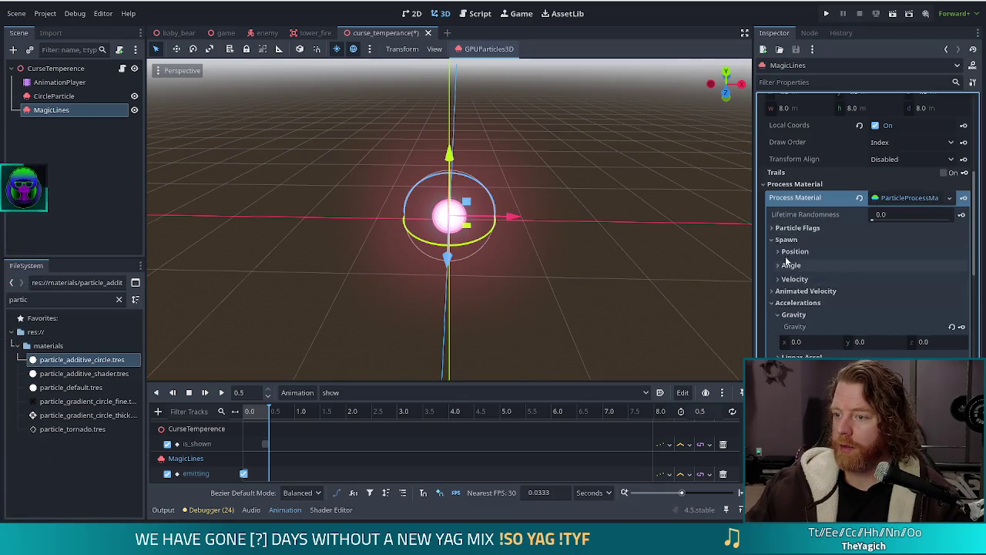
click(796, 252)
click(903, 327)
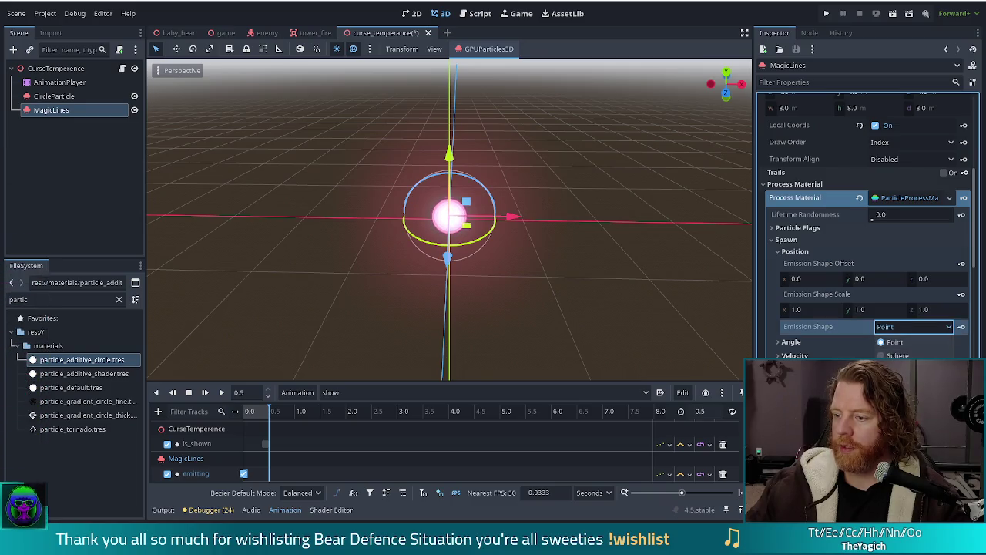
click(865, 348)
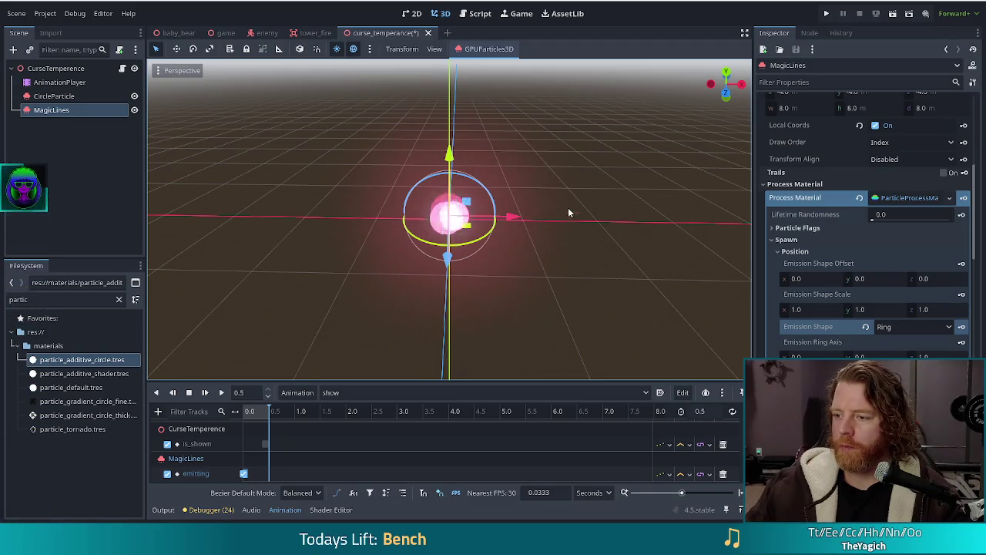
drag(616, 228, 591, 310)
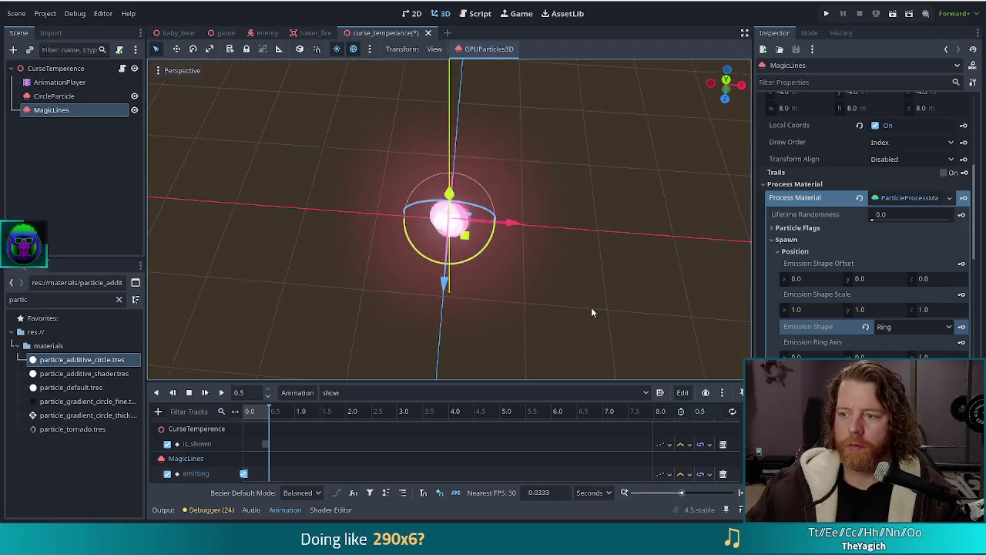
- Turn on GPUParticles3D gizmos and orbit and zoom to inspect MagicLines' bounding box and ring
click(433, 50)
mouse_move(519, 150)
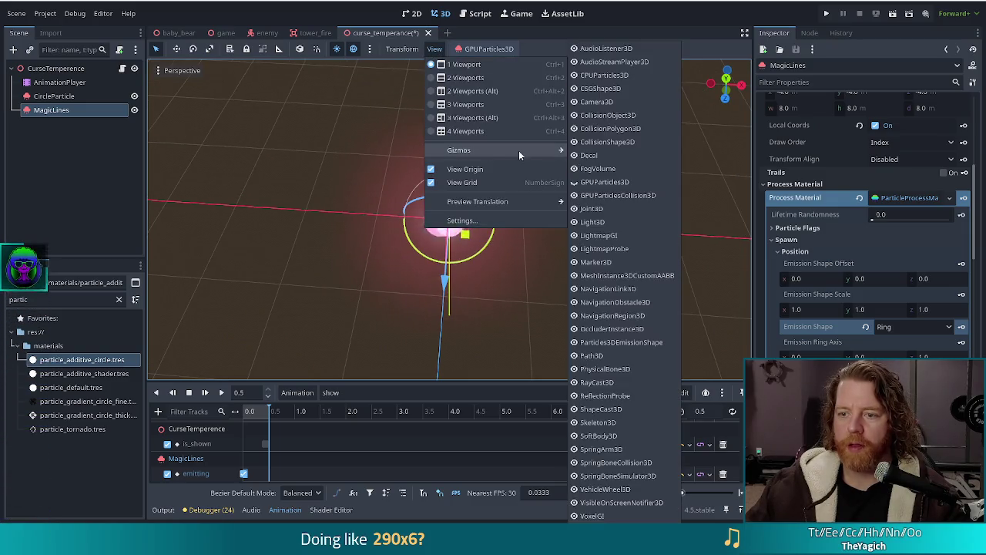
click(613, 185)
mouse_move(585, 301)
mouse_down()
mouse_move(568, 202)
mouse_move(545, 291)
mouse_up()
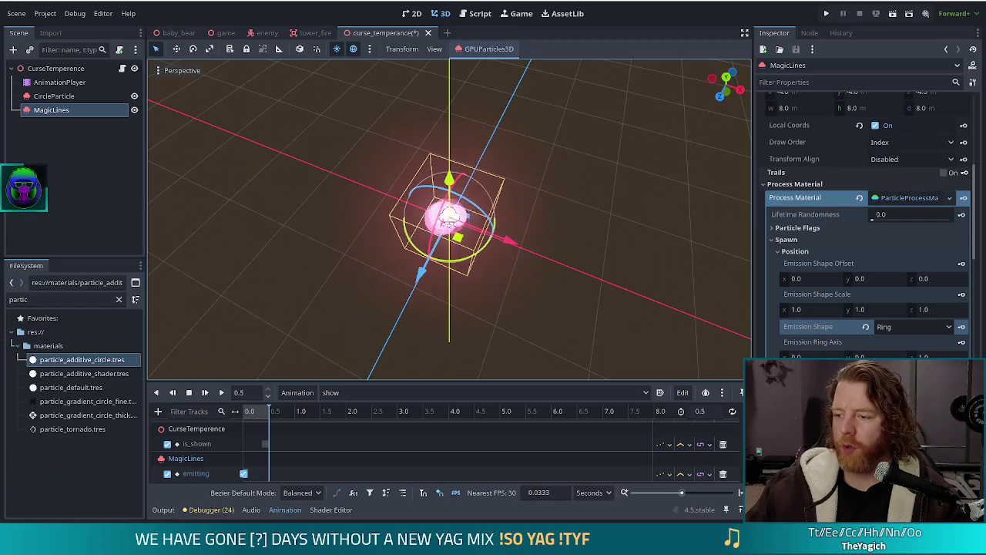
scroll(545, 286, up, 3)
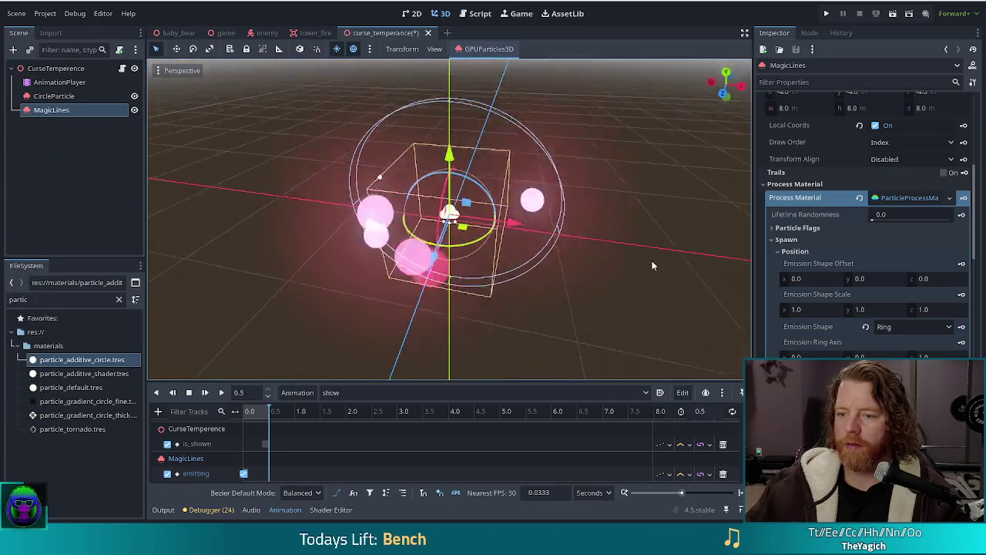
click(435, 48)
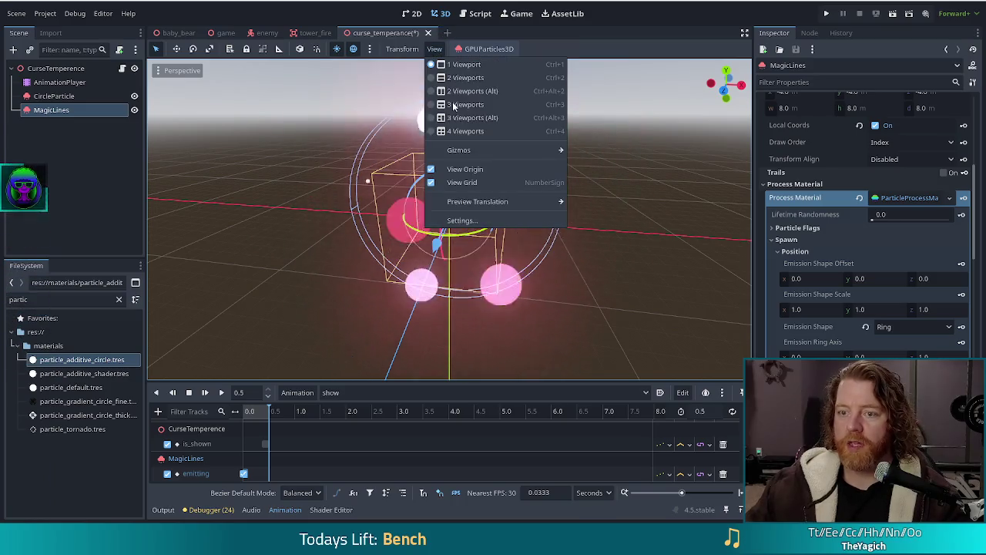
mouse_move(471, 149)
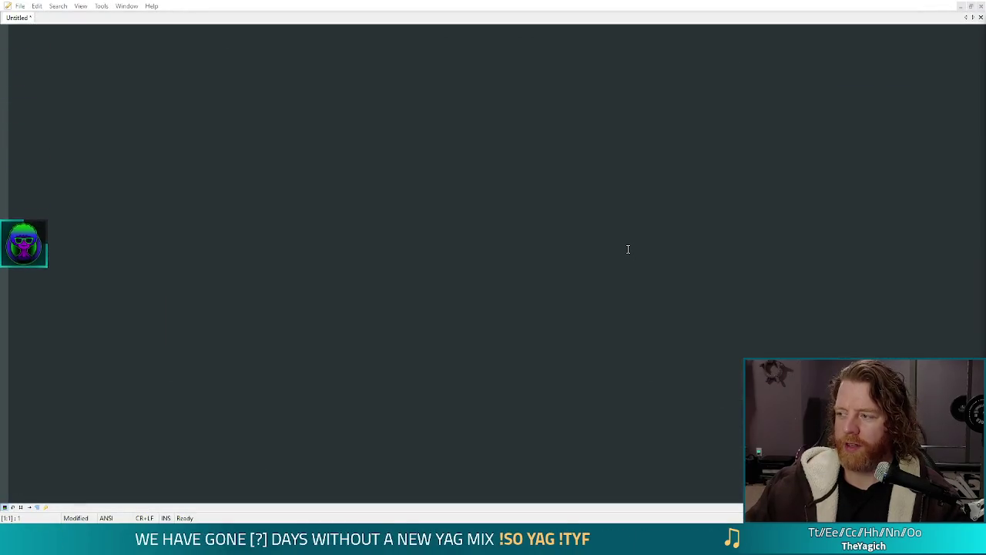
- Launch a new Godot Engine instance from the taskbar icon's jump list
right_click(150, 509)
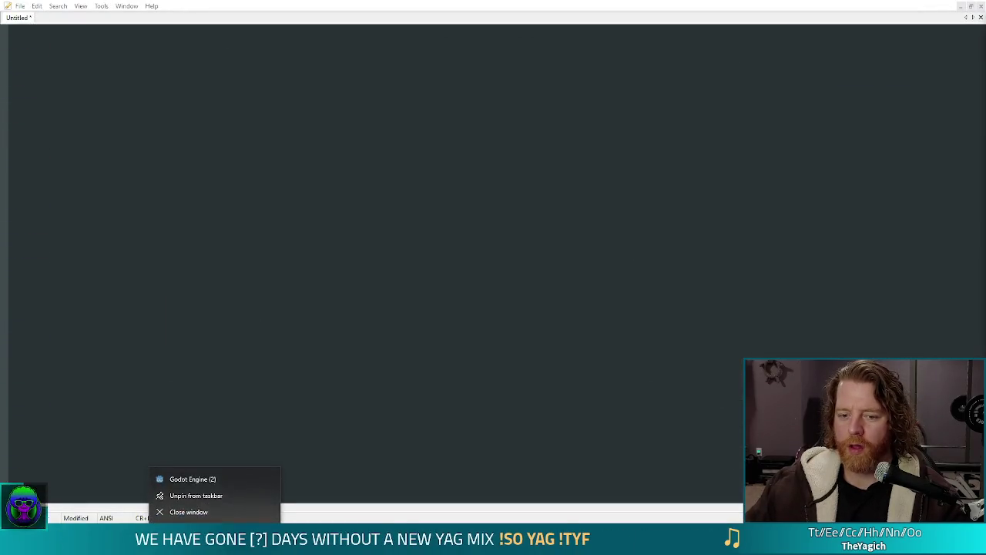
click(208, 478)
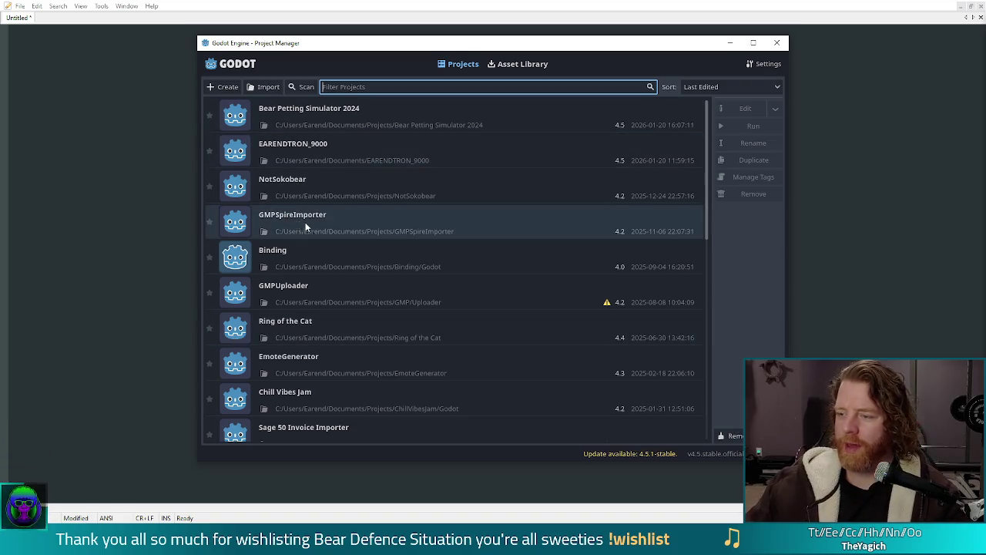
- Open the Bear Petting Simulator 2024 project from the Project Manager
double_click(331, 114)
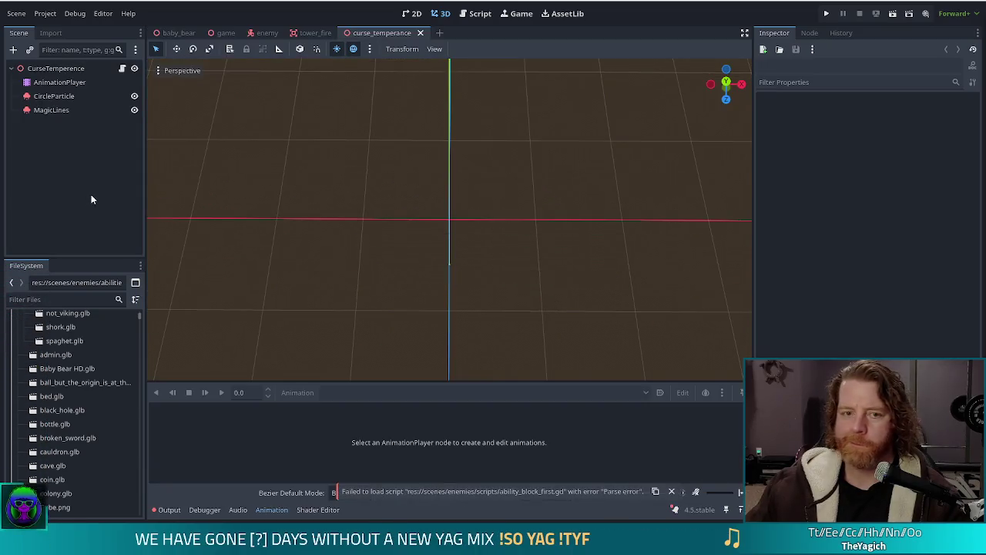
- Re-enable Emitting on MagicLines so its 8 particles glow inside the outlined spawn ring
click(55, 110)
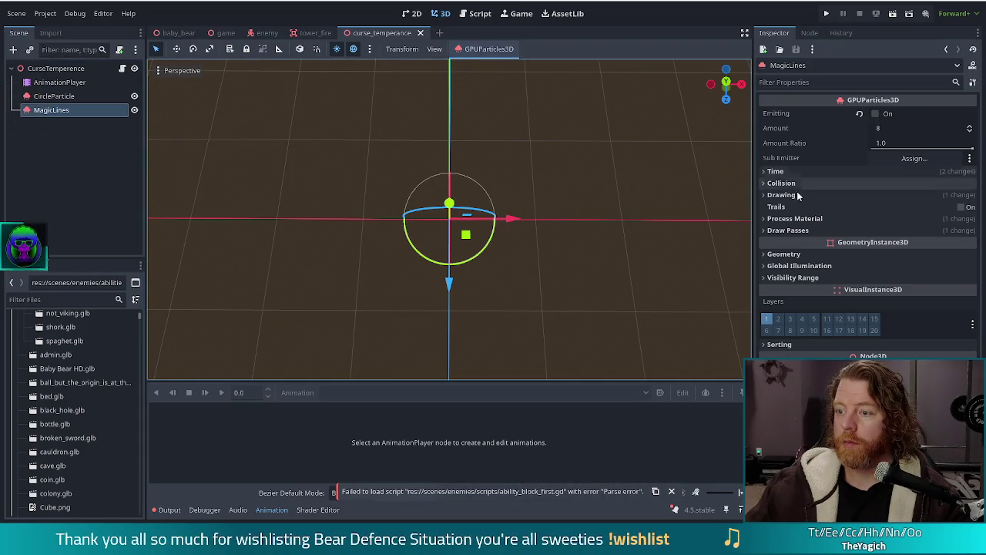
click(776, 172)
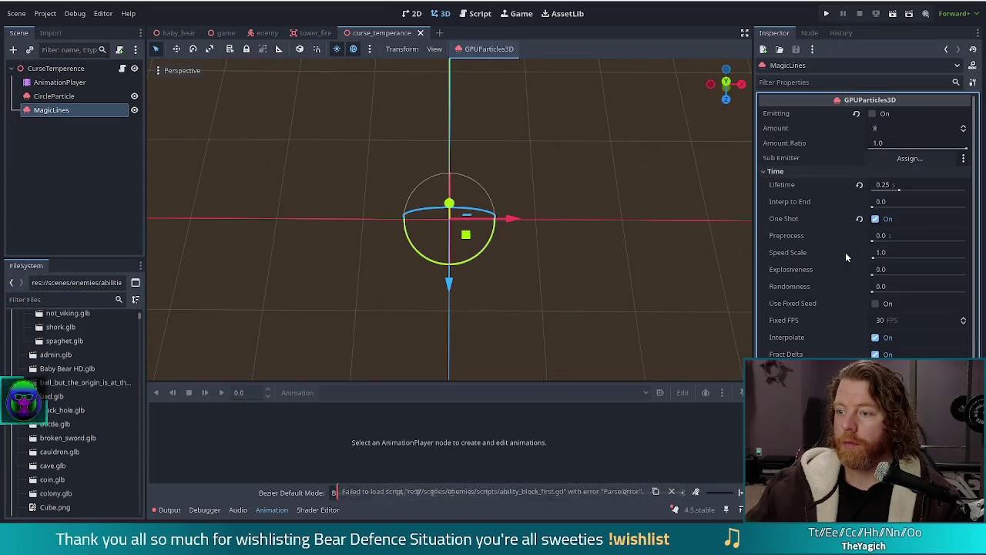
click(873, 115)
mouse_move(556, 238)
mouse_down()
mouse_move(560, 293)
mouse_move(555, 173)
mouse_move(552, 212)
mouse_up()
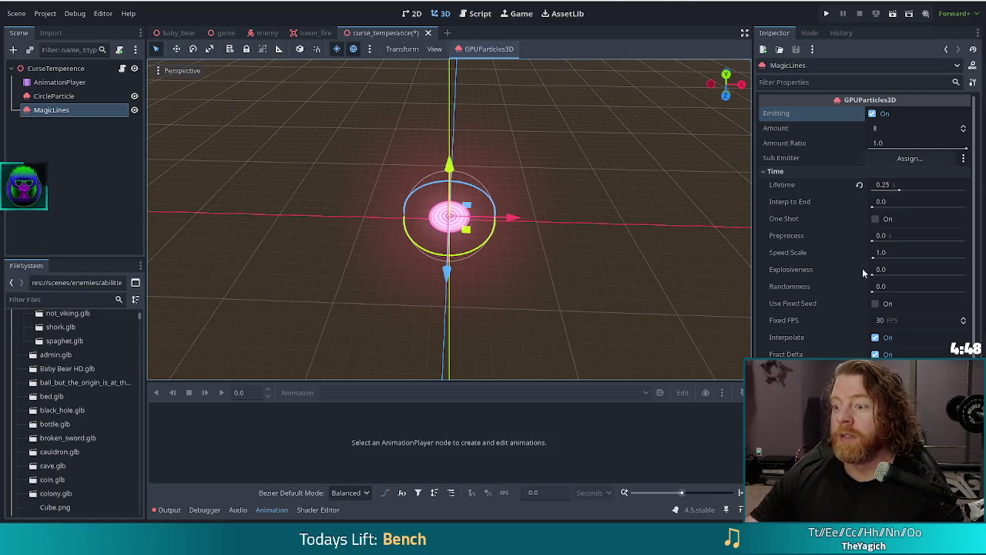
- Expand the Process Material and Draw Passes sections and inspect the Pass 1 mesh
scroll(841, 266, down, 4)
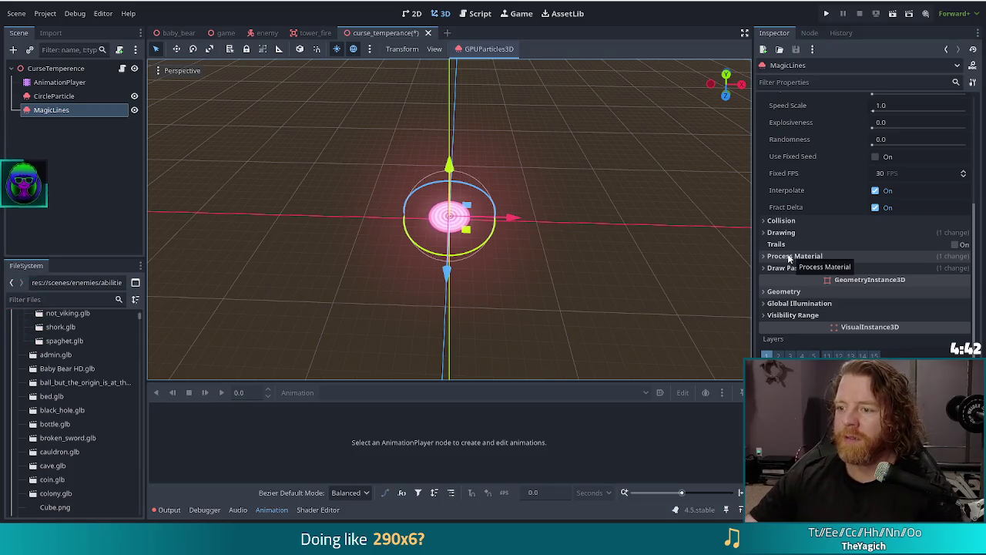
click(791, 255)
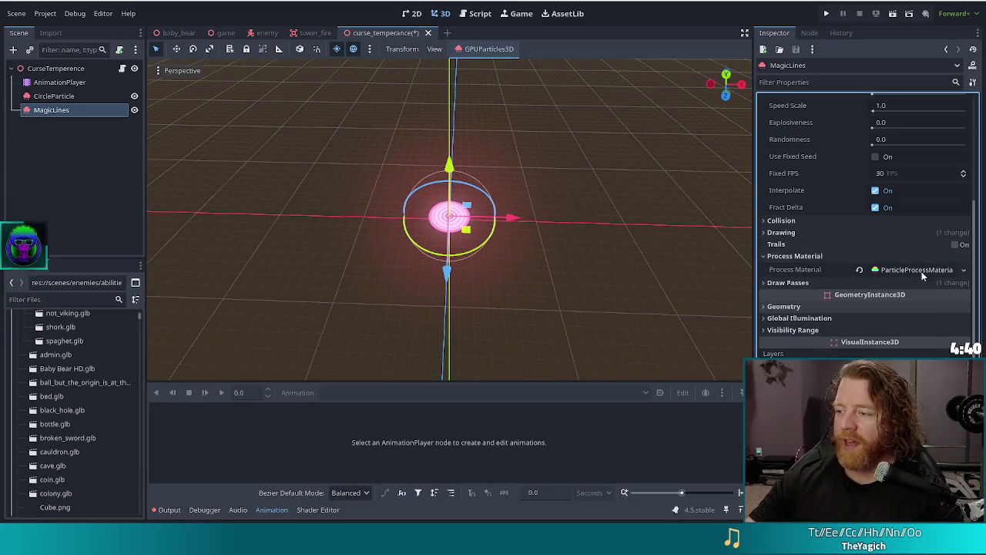
click(789, 282)
scroll(832, 332, down, 2)
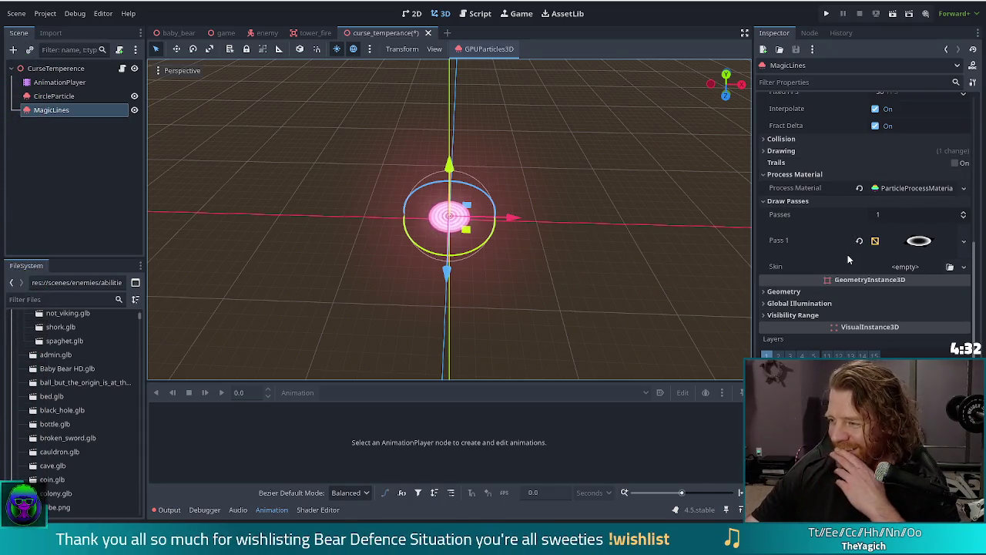
click(919, 241)
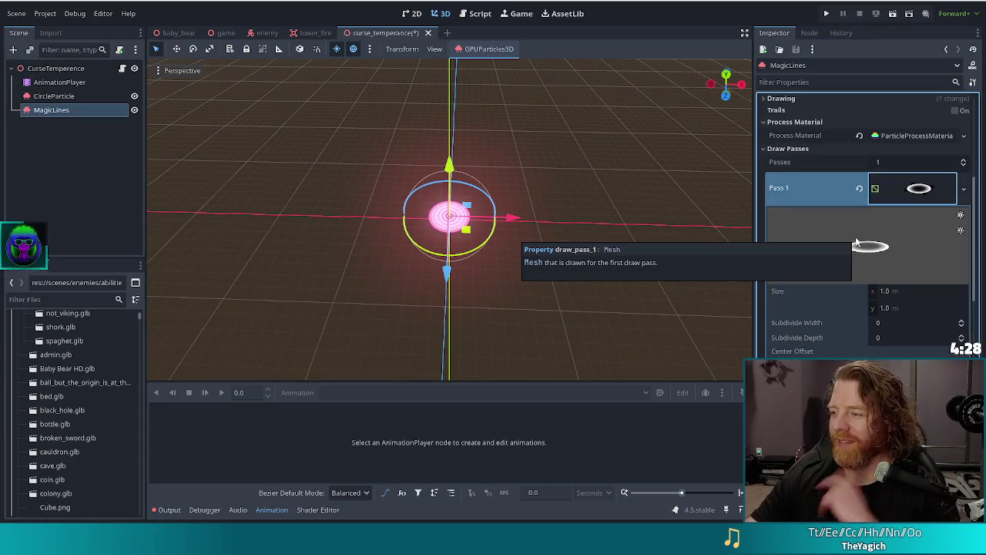
right_click(917, 182)
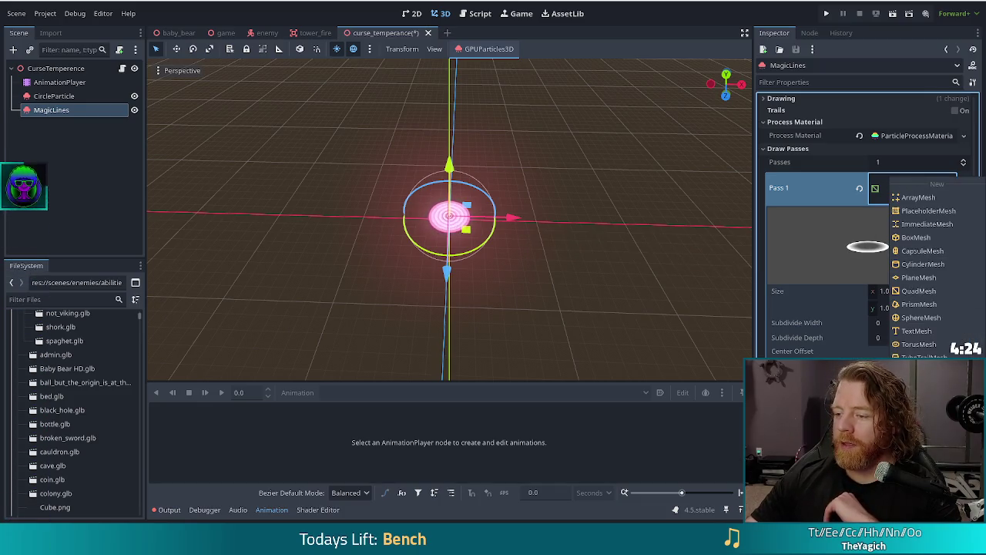
key(Escape)
- Filter the FileSystem by 'partic' and select particle_additive_circle.tres
click(32, 298)
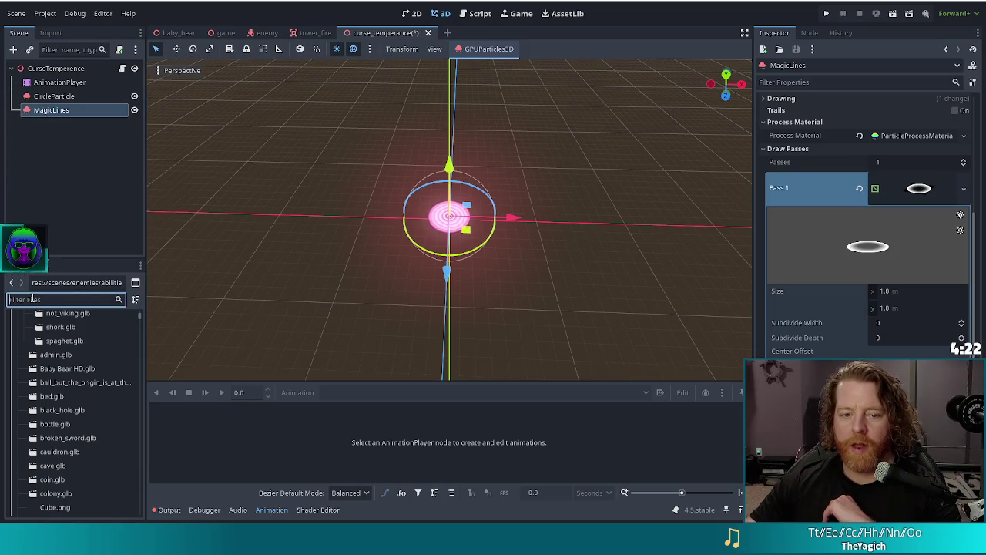
text(partic)
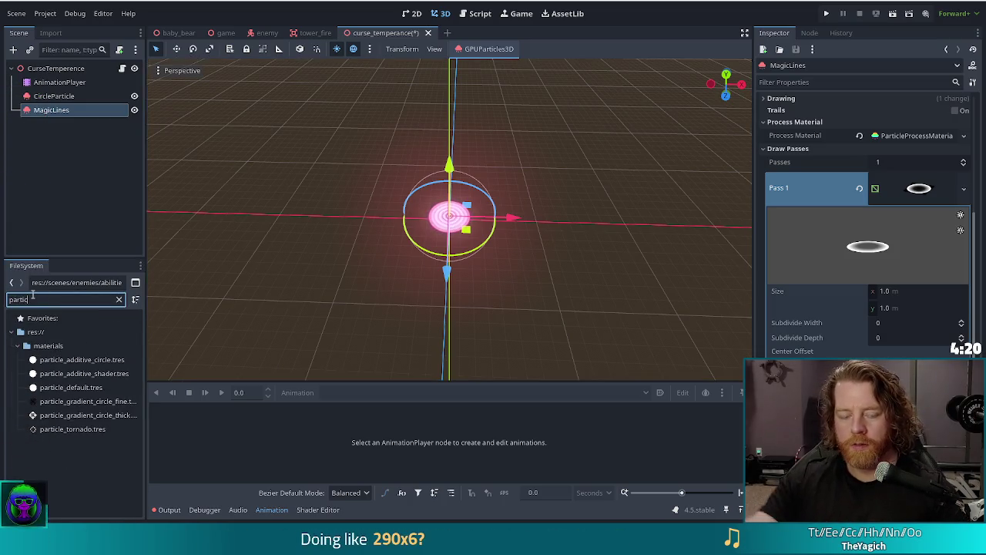
click(75, 360)
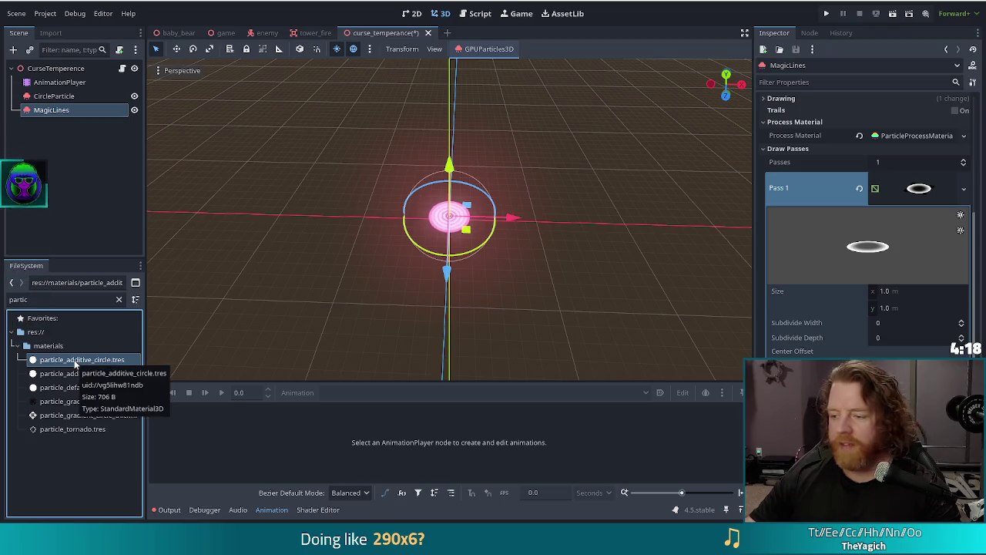
- Assign particle_additive_circle.tres as the Pass 1 mesh material and save the scene
mouse_move(68, 363)
mouse_down()
mouse_move(499, 461)
mouse_move(771, 416)
mouse_move(848, 385)
mouse_up()
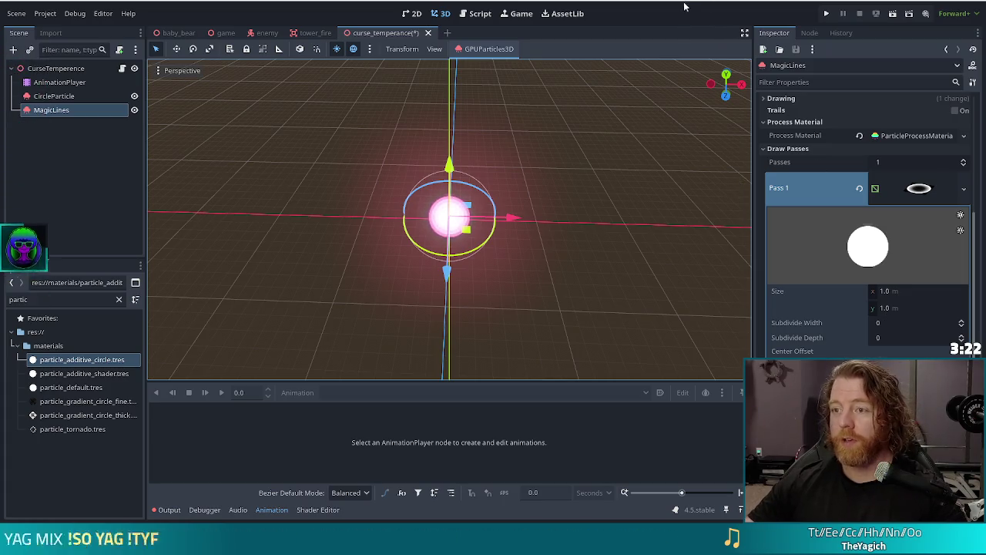
key(ctrl+s)
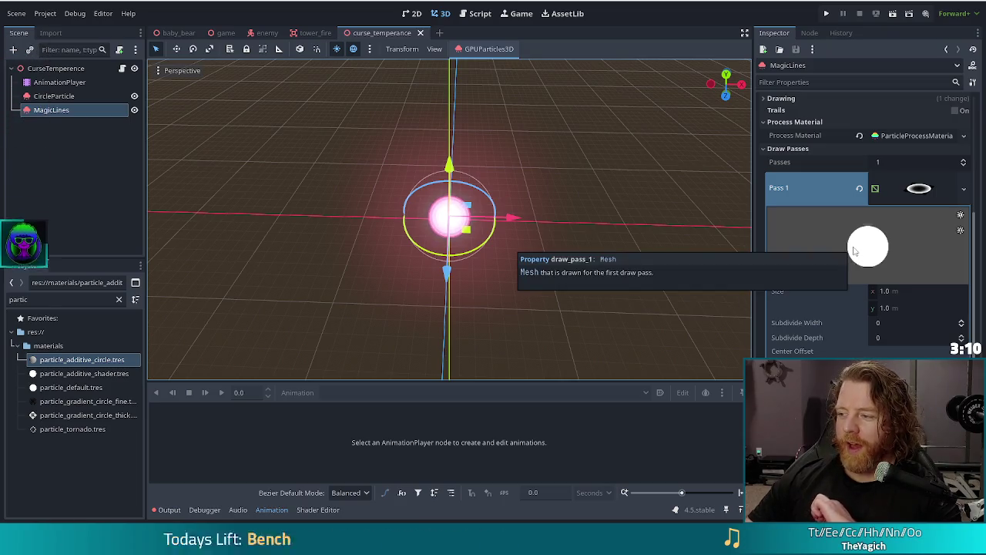
scroll(884, 258, up, 3)
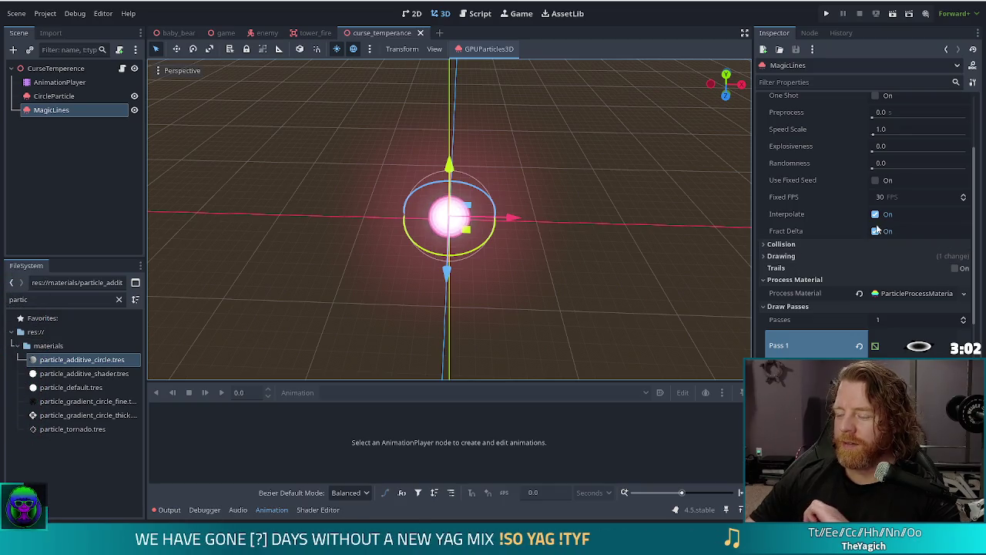
- Expand the MagicLines ParticleProcessMaterial and its Spawn section
scroll(876, 229, up, 4)
scroll(861, 235, down, 5)
click(919, 260)
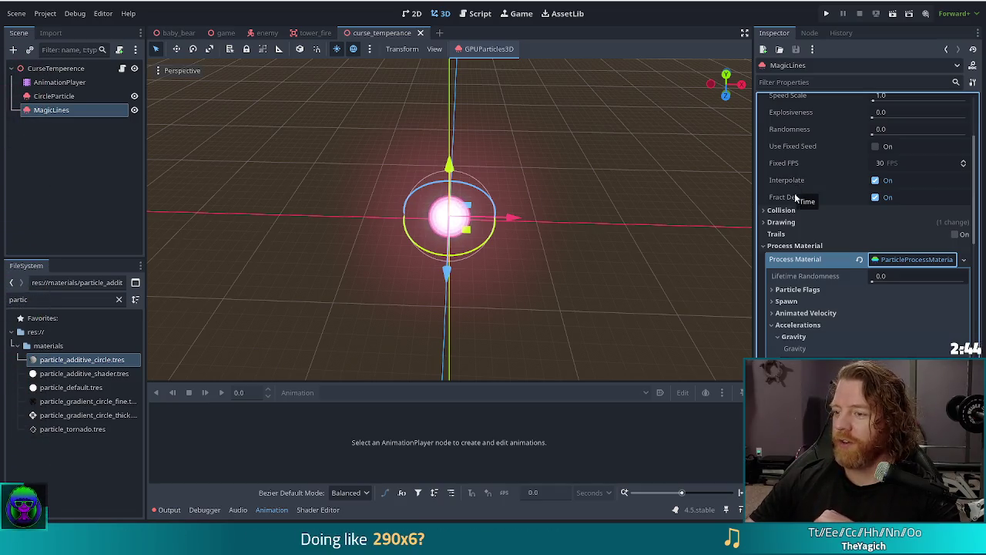
scroll(846, 235, down, 4)
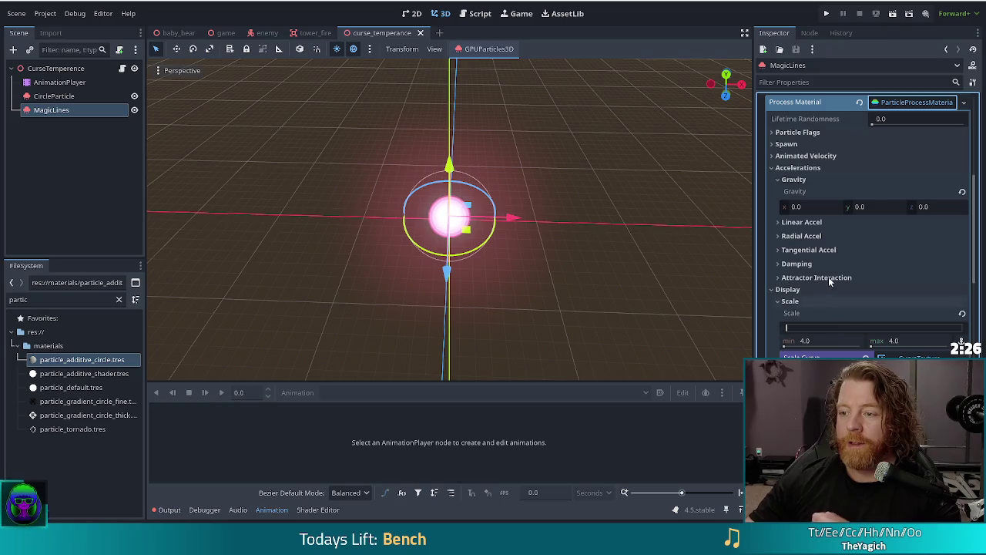
click(787, 144)
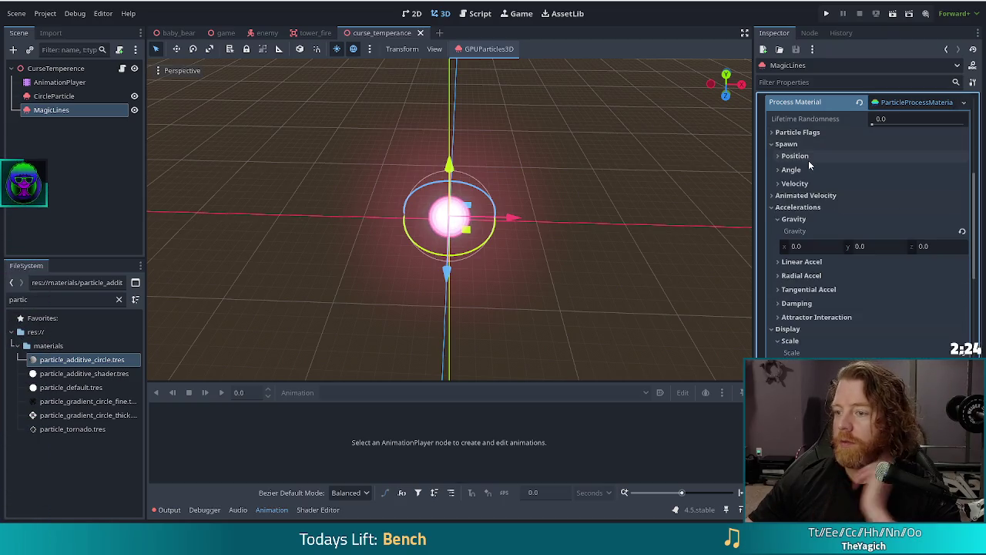
- Set the MagicLines Emission Shape to Ring and save
click(796, 156)
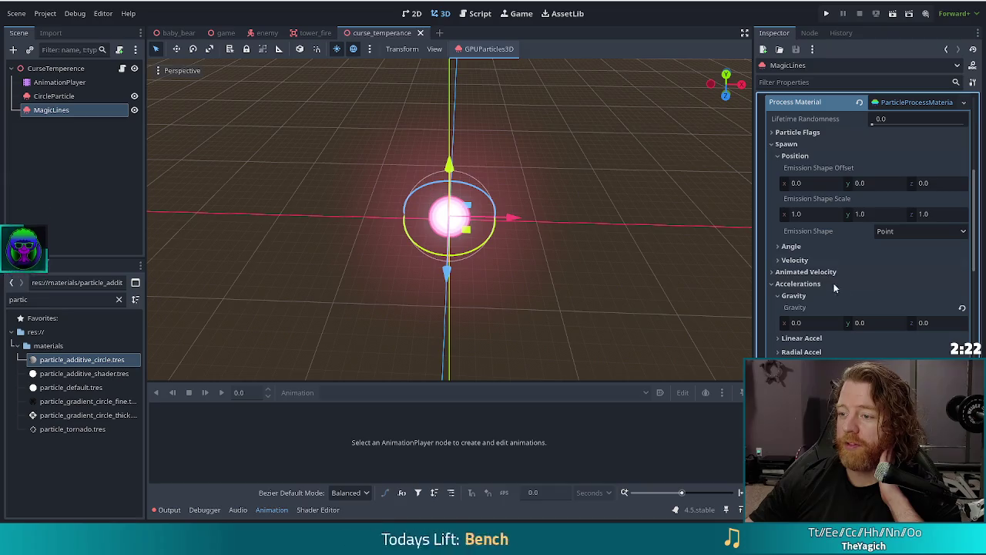
click(895, 232)
click(894, 327)
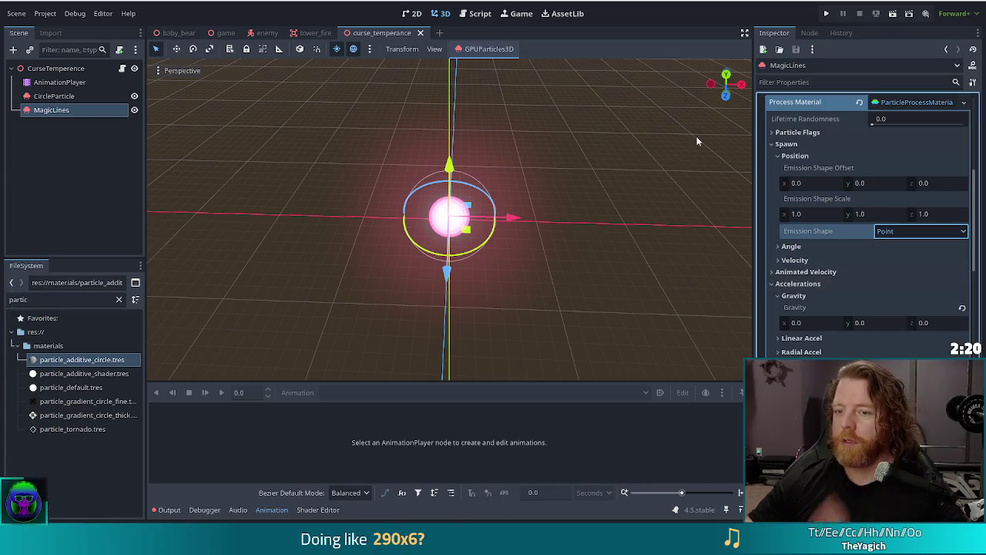
key(ctrl+s)
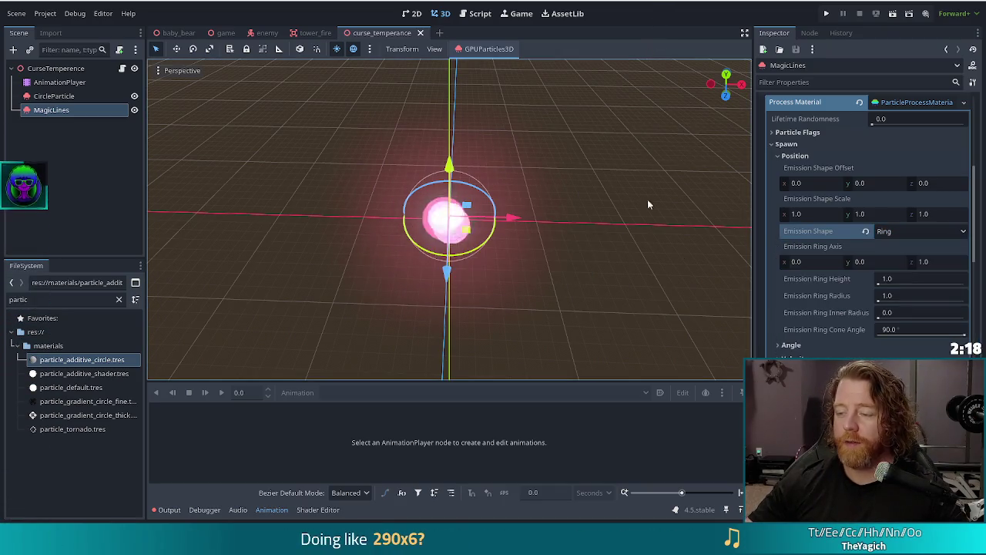
- Set the emission ring axis to (0, 1, 0) and its radius to 2.0
click(880, 299)
drag(880, 303, 878, 301)
click(923, 262)
text(0)
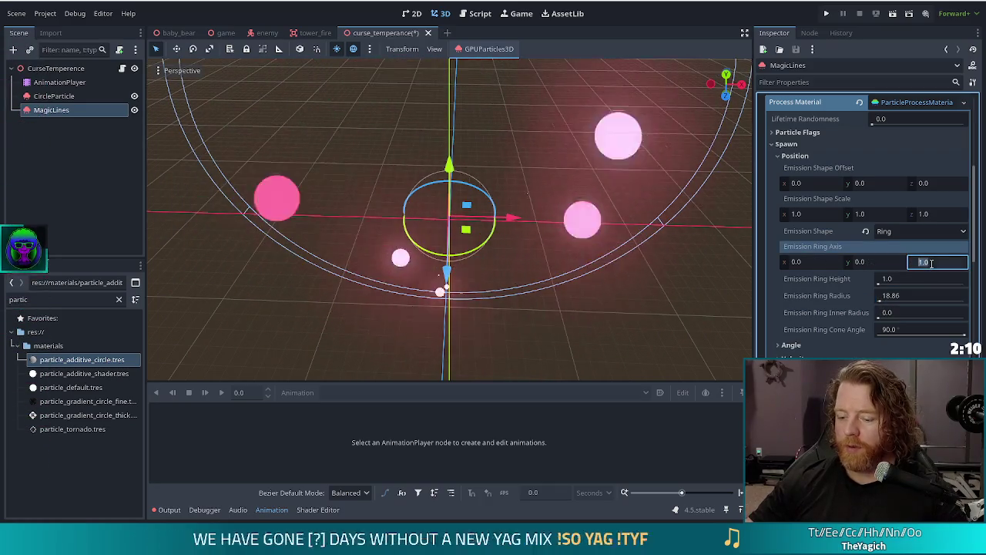
click(885, 261)
text(1)
key(Return)
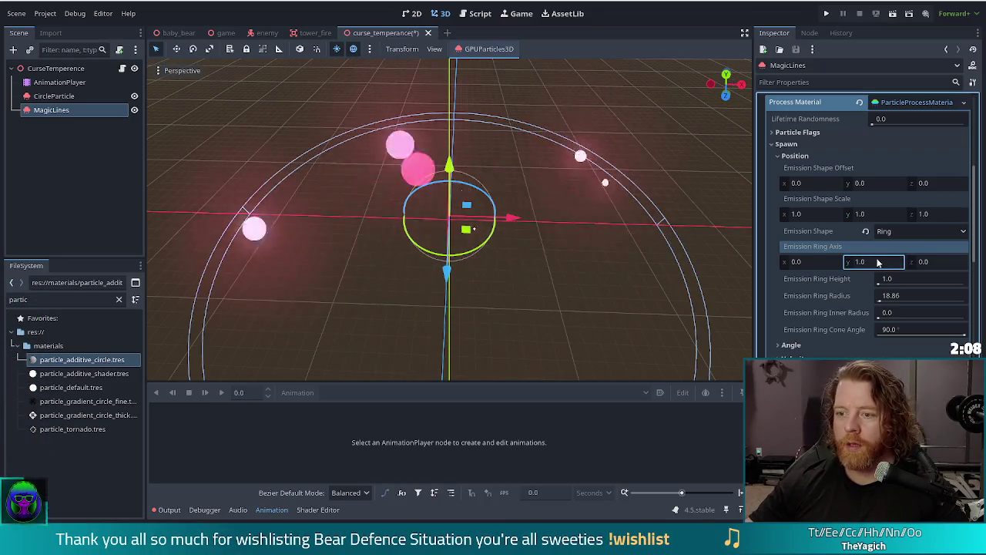
click(910, 299)
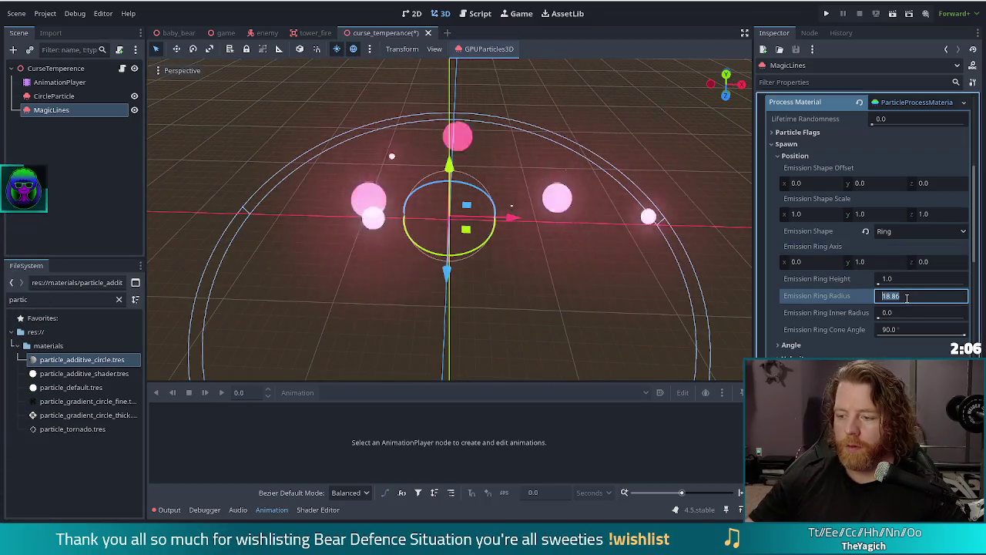
text(1.0)
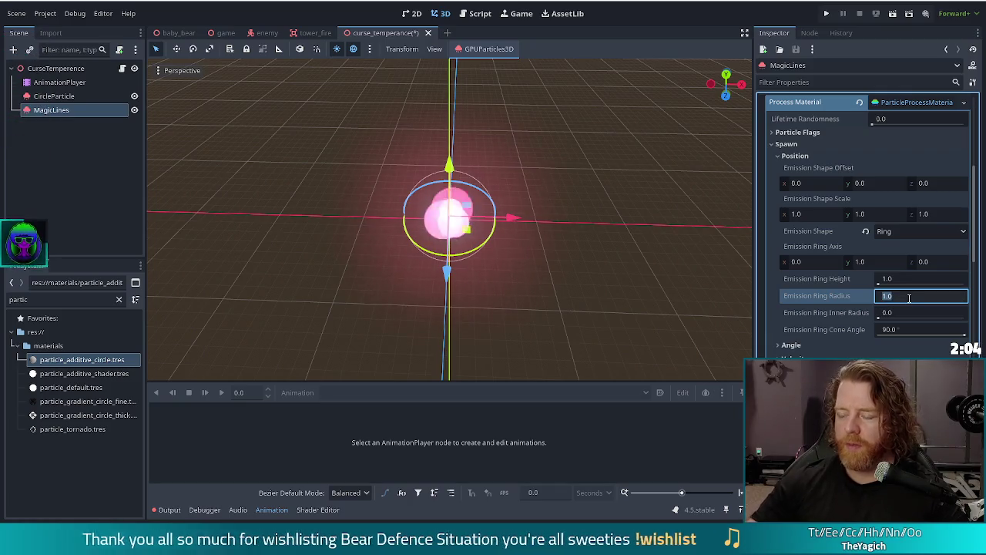
text(2.0)
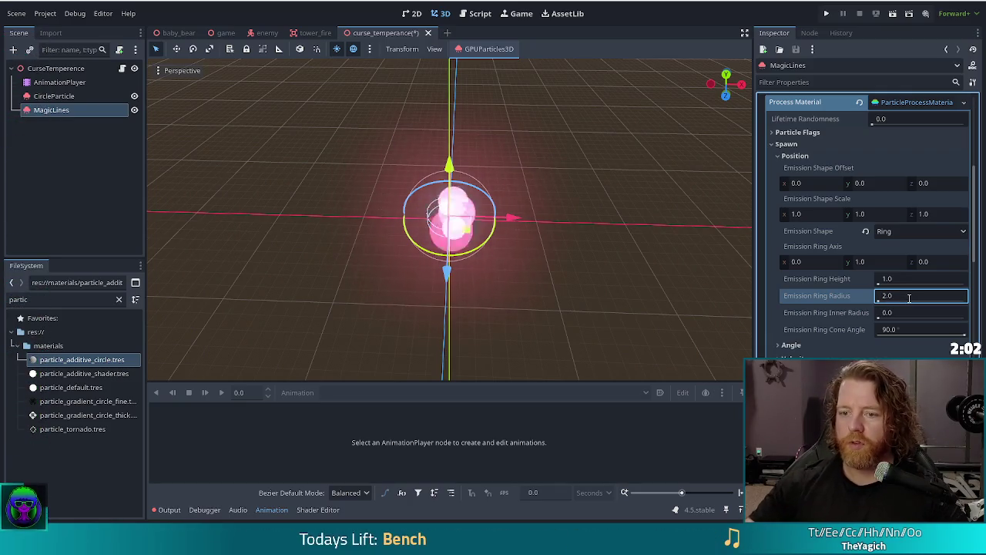
key(Return)
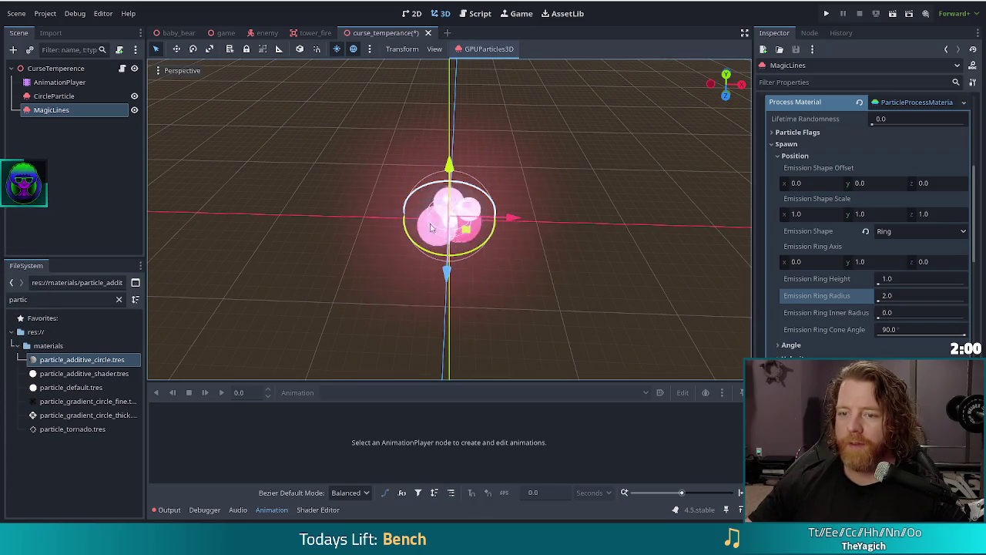
- Set the emission ring height to 8.0
drag(571, 221, 571, 275)
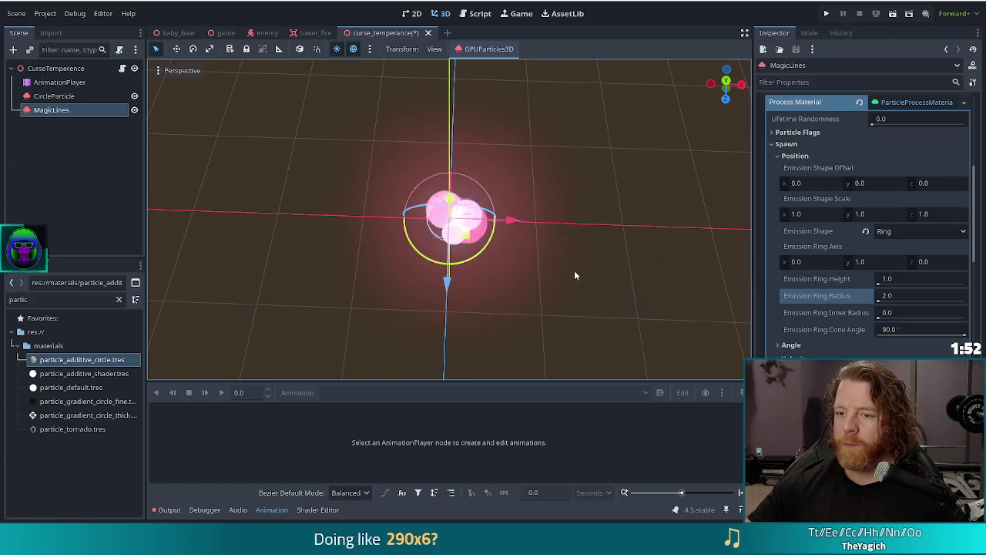
mouse_move(504, 283)
mouse_down()
mouse_move(505, 292)
mouse_move(512, 166)
mouse_up()
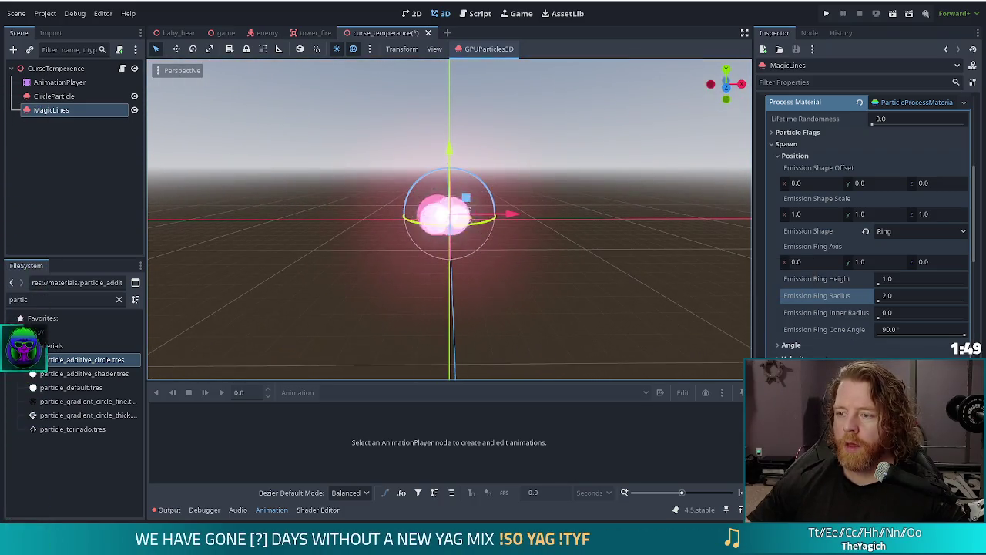
click(909, 279)
text(4)
key(Return)
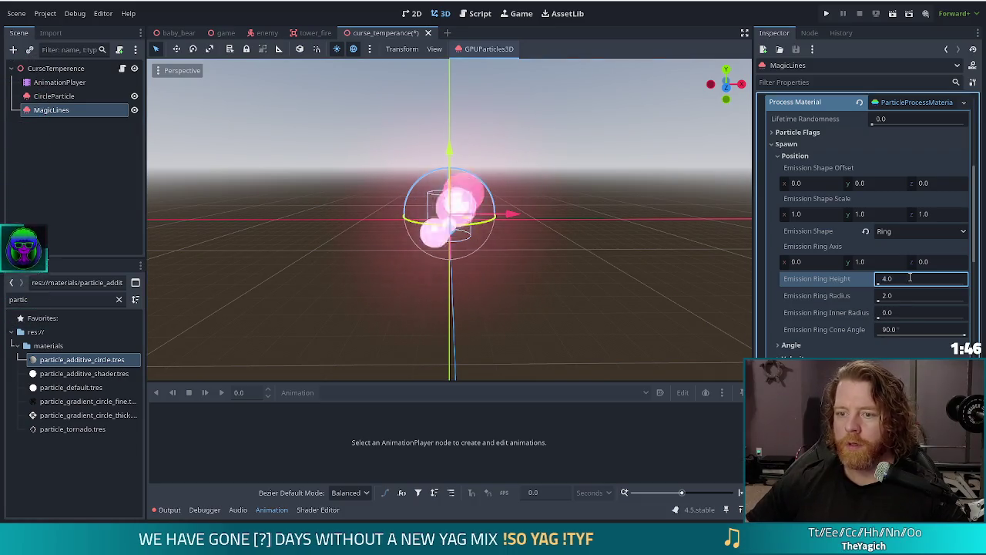
click(910, 277)
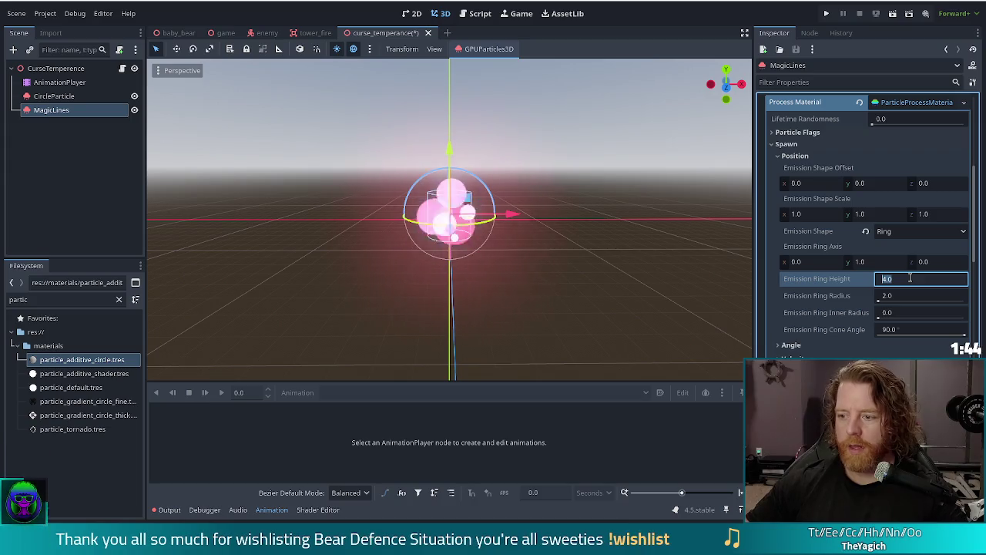
text(8)
key(Return)
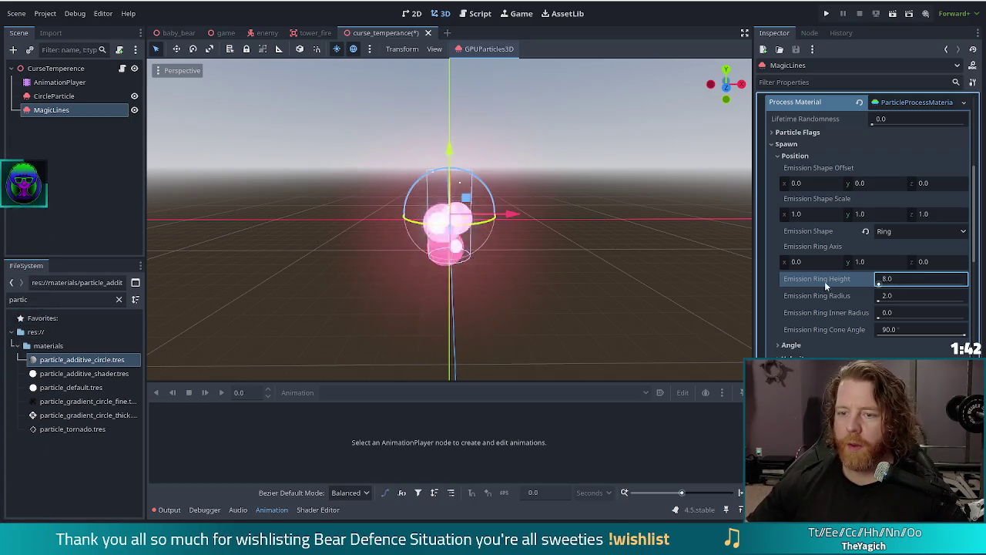
- Move the MagicLines emitter upward along Y in front view and save the scene
key(KP_1)
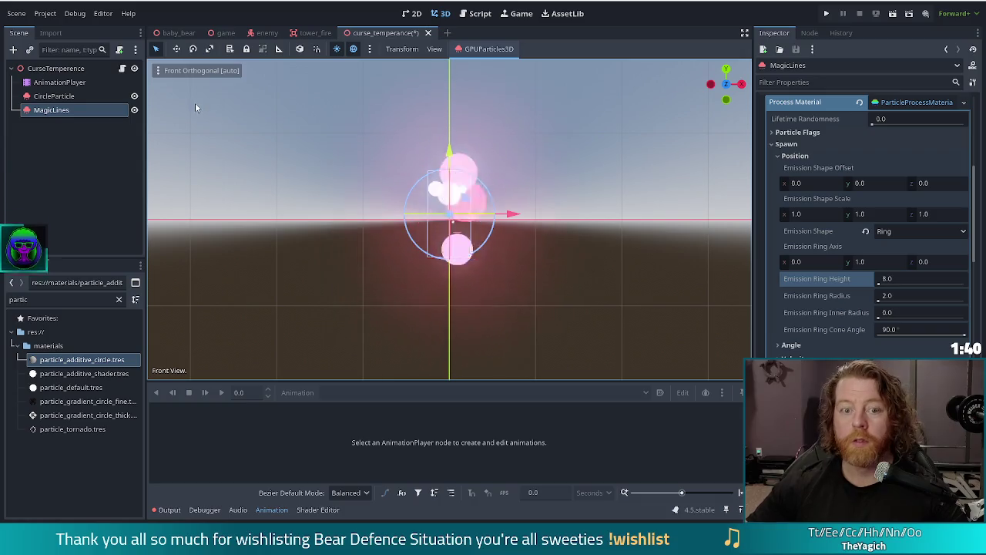
drag(450, 160, 450, 116)
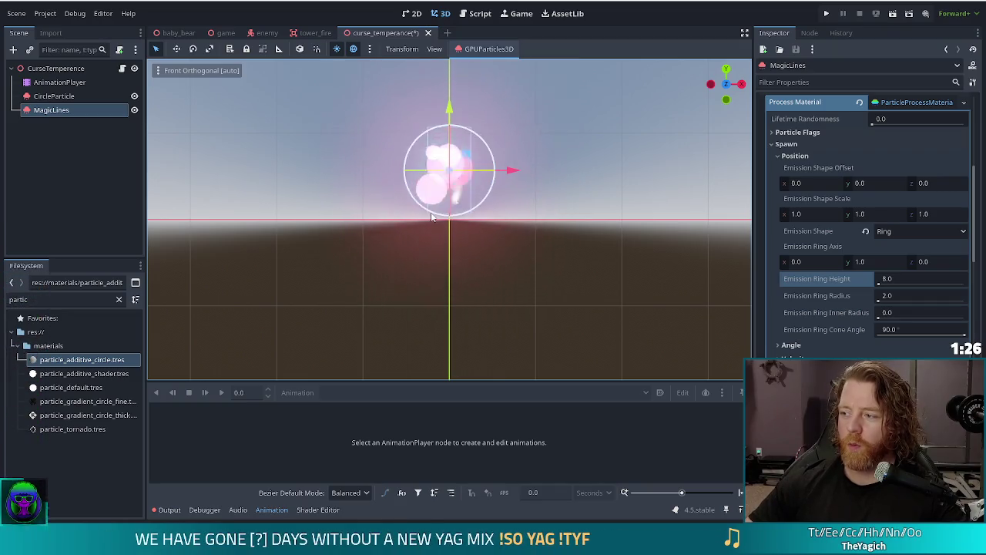
key(ctrl+s)
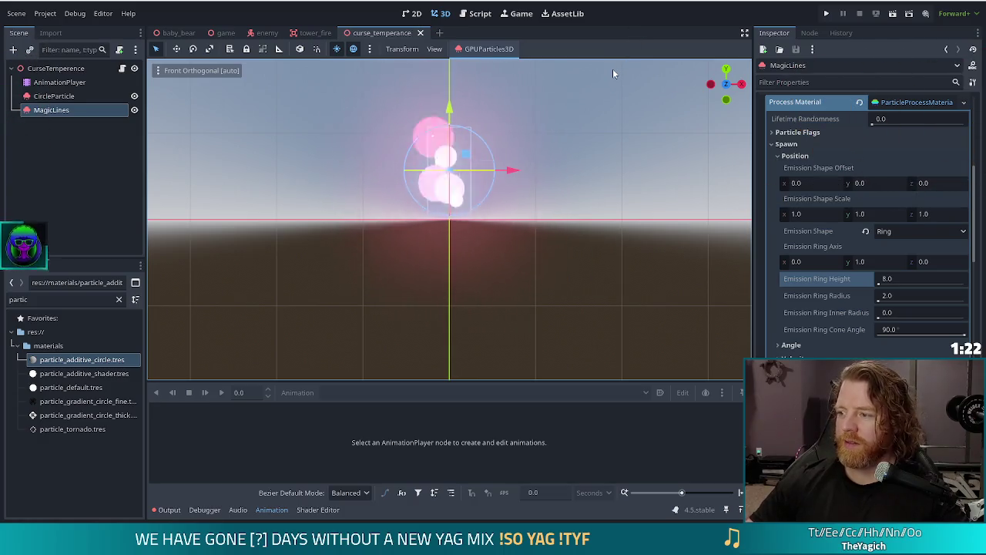
drag(575, 194, 568, 236)
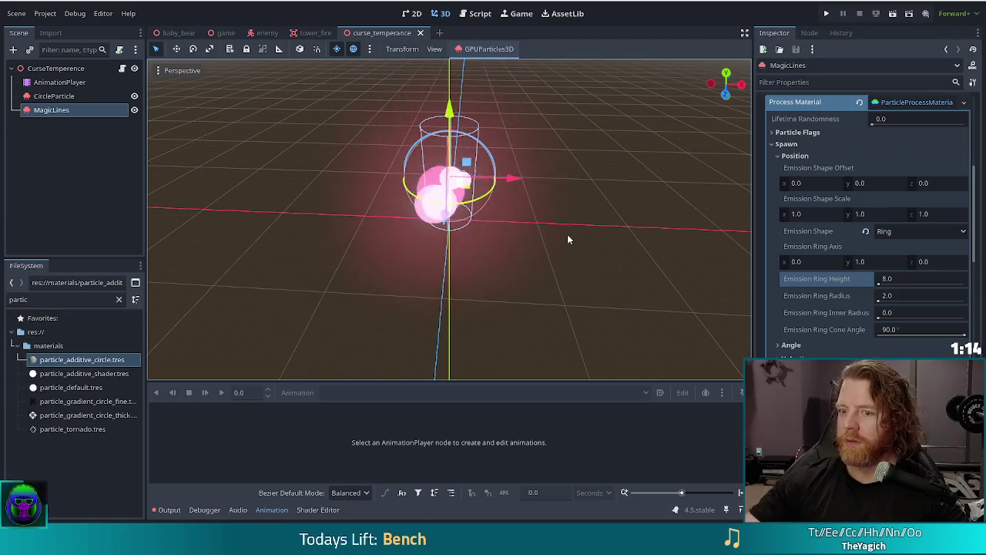
mouse_move(589, 264)
mouse_down()
mouse_move(591, 233)
mouse_move(589, 243)
mouse_up()
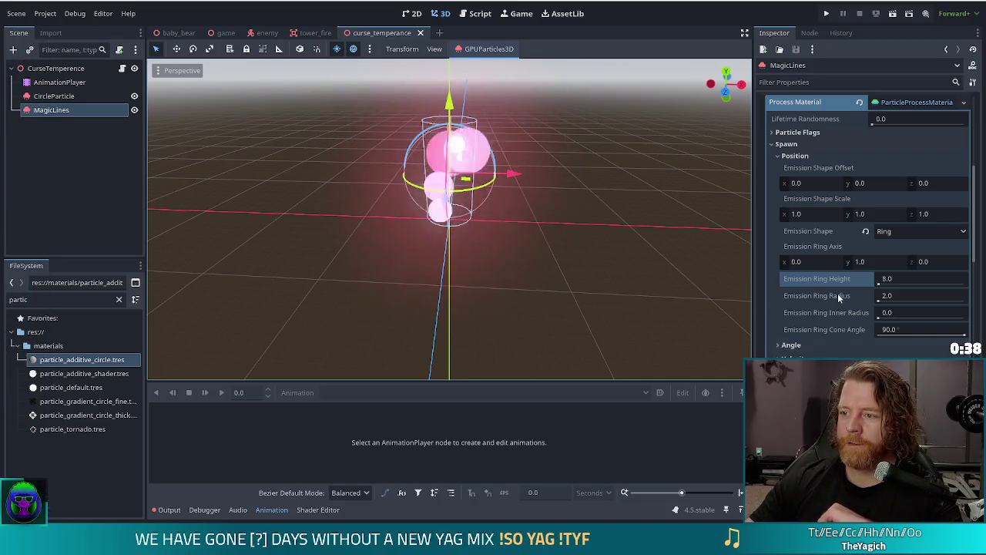
scroll(839, 298, up, 6)
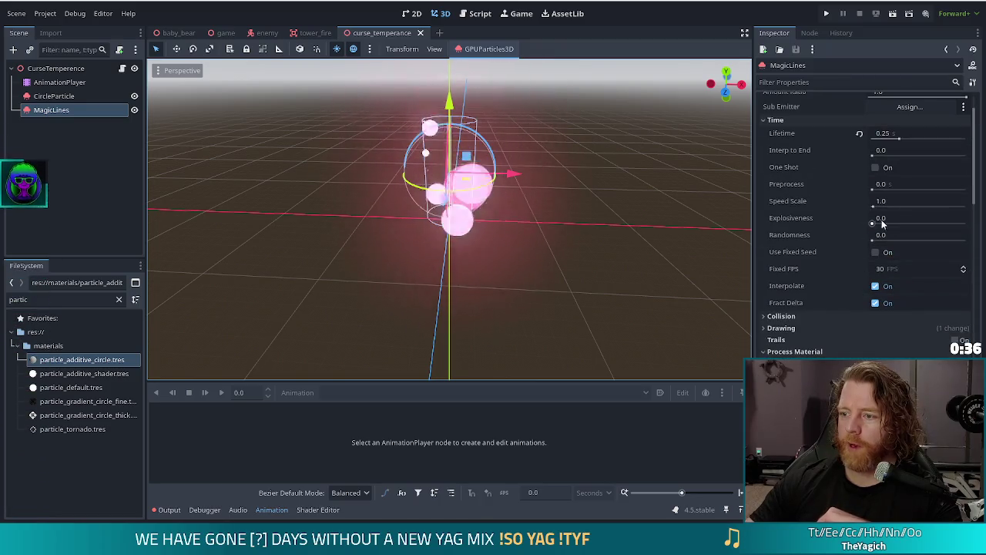
- Drag Explosiveness to 1.0 so all MagicLines particles burst together
drag(874, 222, 946, 222)
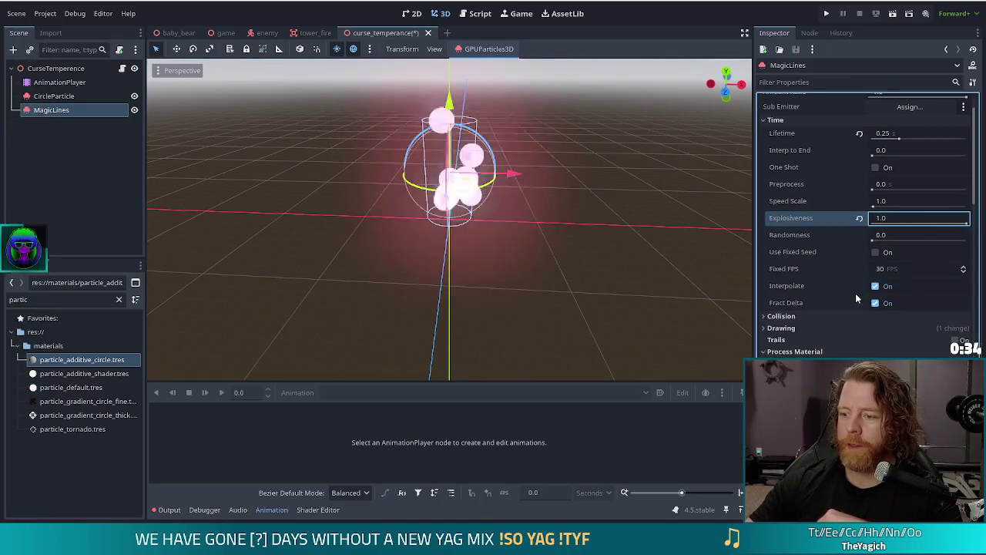
scroll(854, 290, down, 6)
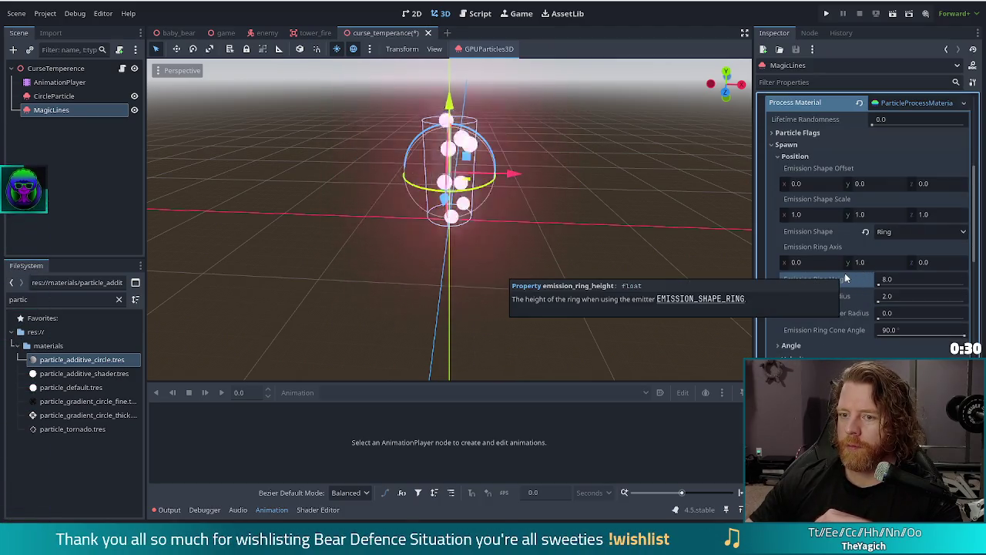
scroll(829, 217, down, 5)
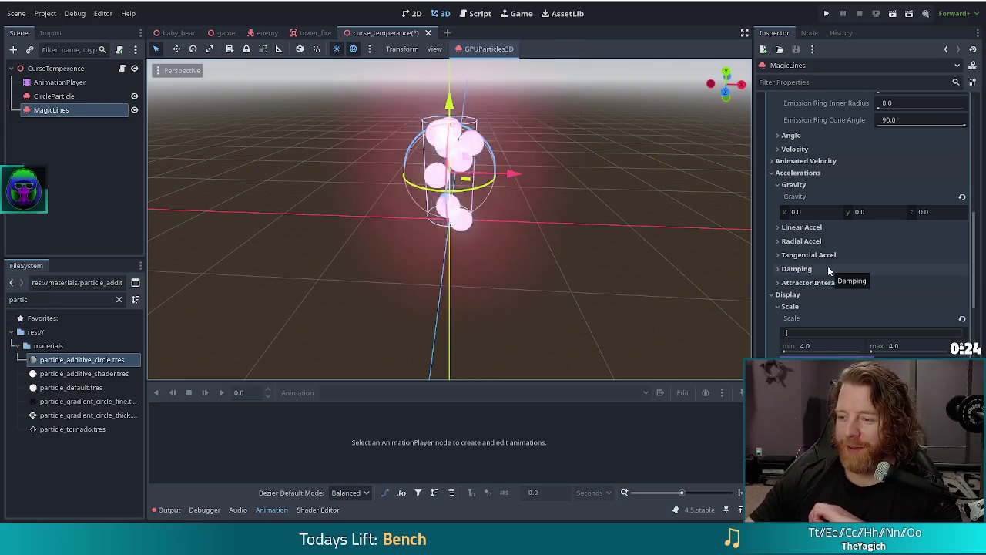
scroll(822, 298, down, 3)
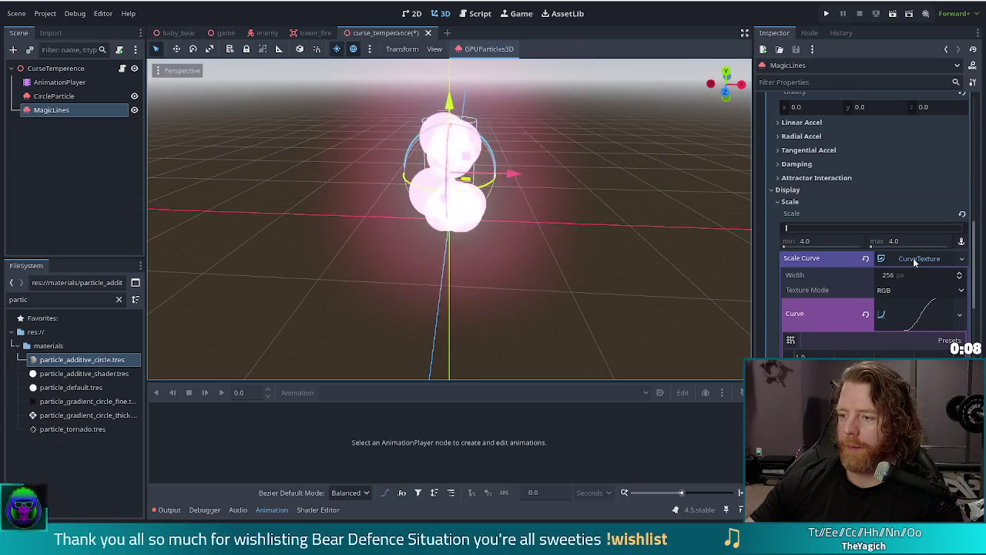
- Set the particle Scale maximum to 1 and minimum to 0.25
click(913, 259)
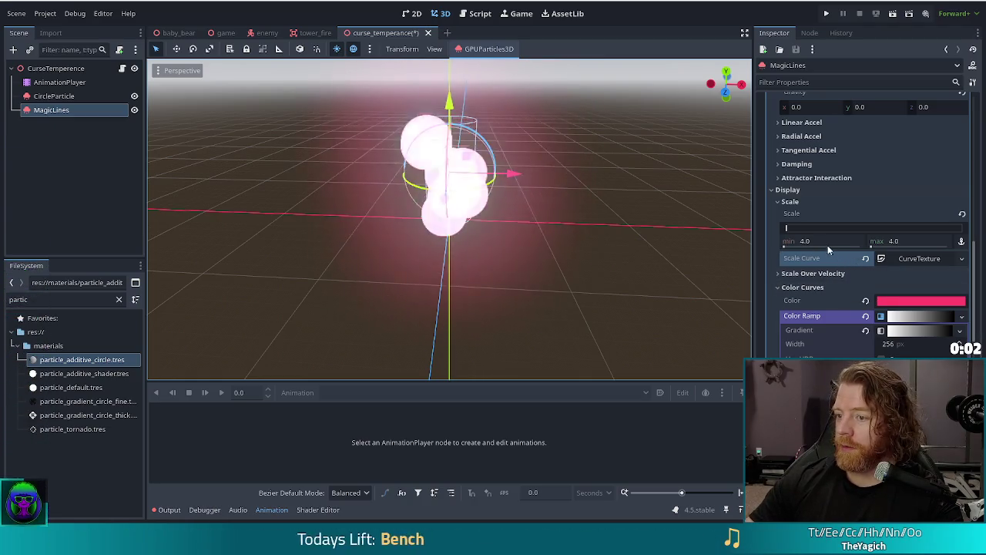
click(916, 241)
text(1)
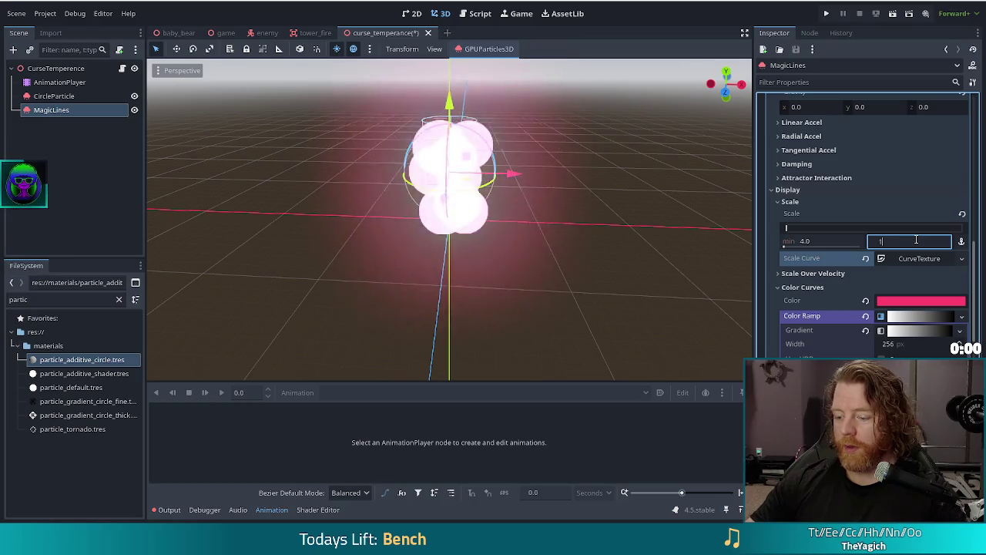
key(Return)
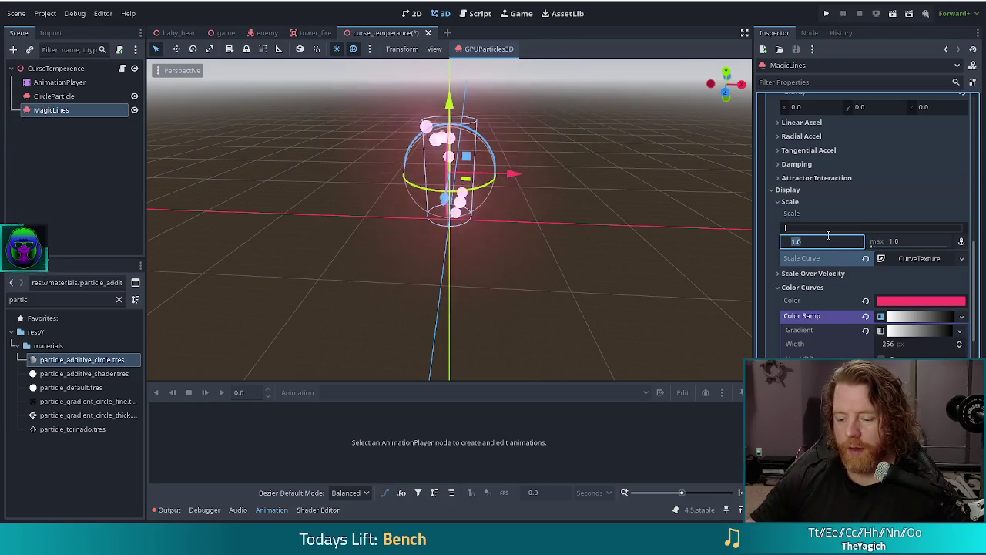
text(0.25)
key(Return)
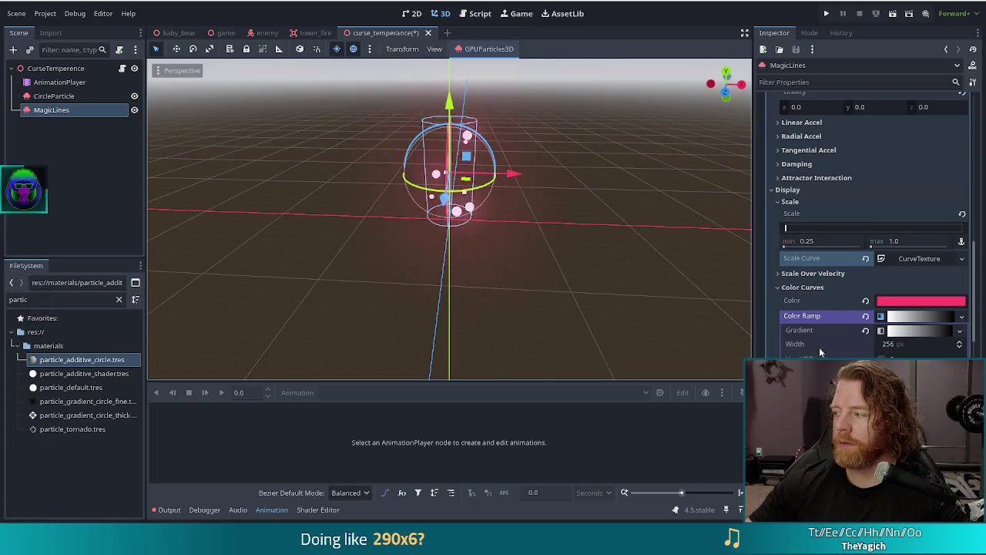
scroll(845, 278, up, 4)
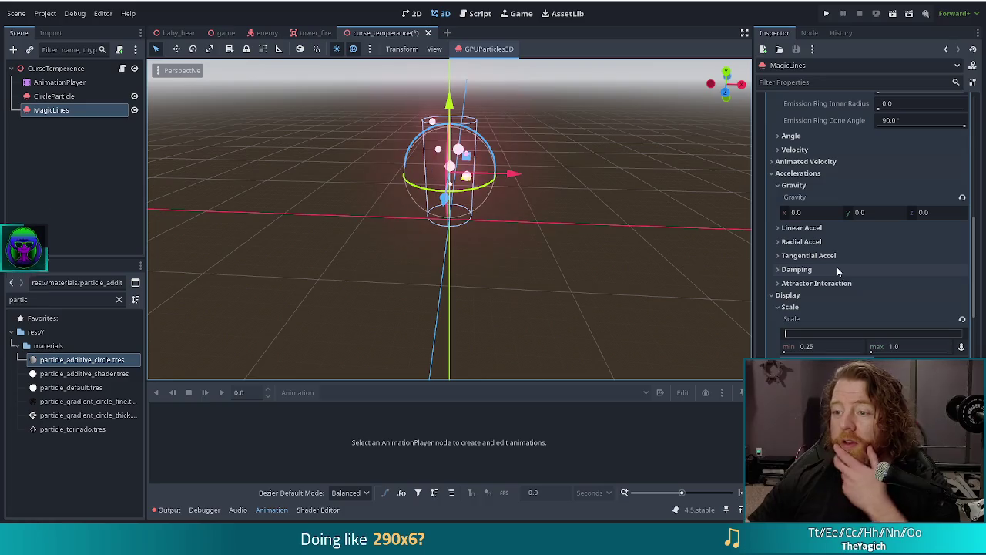
click(788, 151)
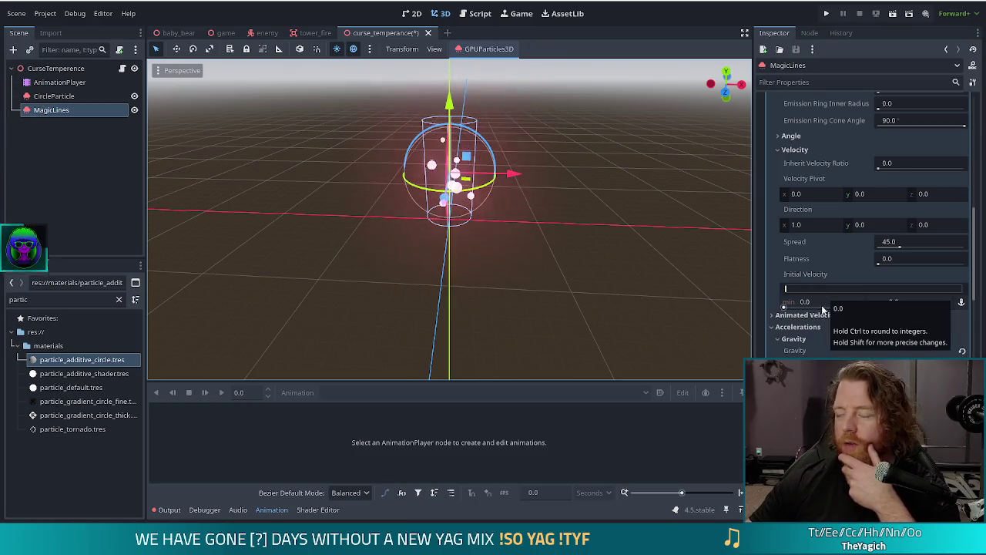
- Set the velocity direction to (1, 1, 0) and initial velocity to 1.0
click(872, 224)
click(818, 225)
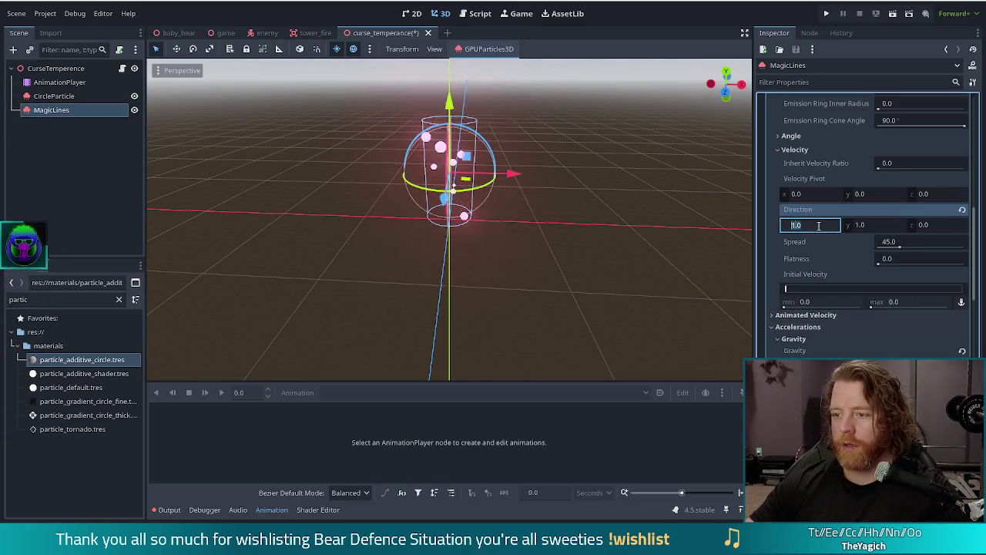
click(913, 244)
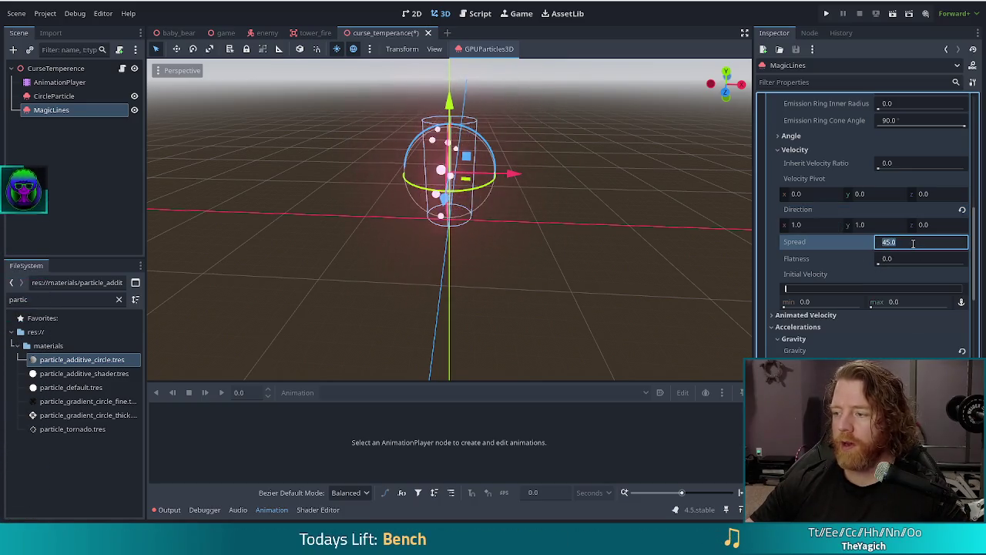
click(822, 301)
text(1)
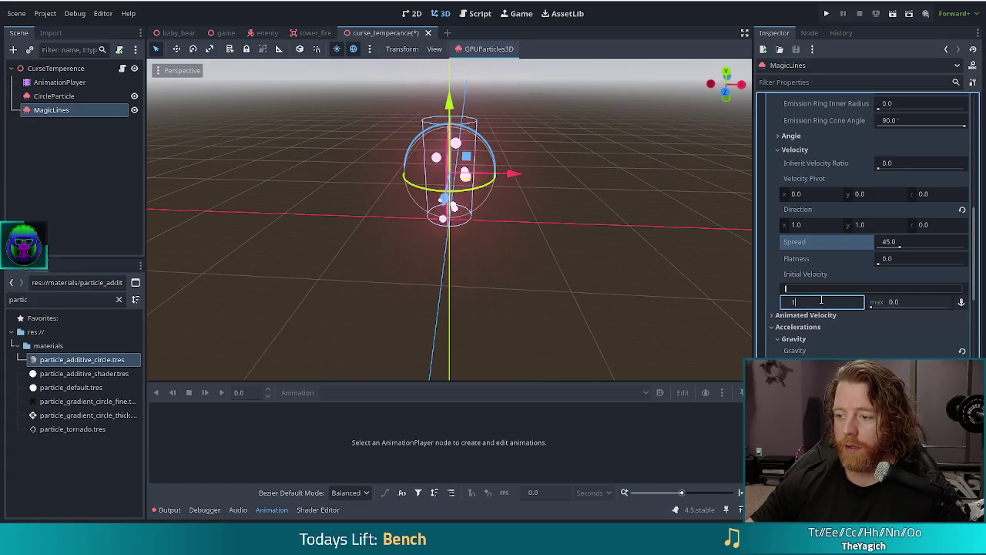
key(Return)
mouse_move(598, 295)
mouse_down()
mouse_move(559, 237)
mouse_move(505, 241)
mouse_move(373, 286)
mouse_move(403, 308)
mouse_move(897, 255)
mouse_up()
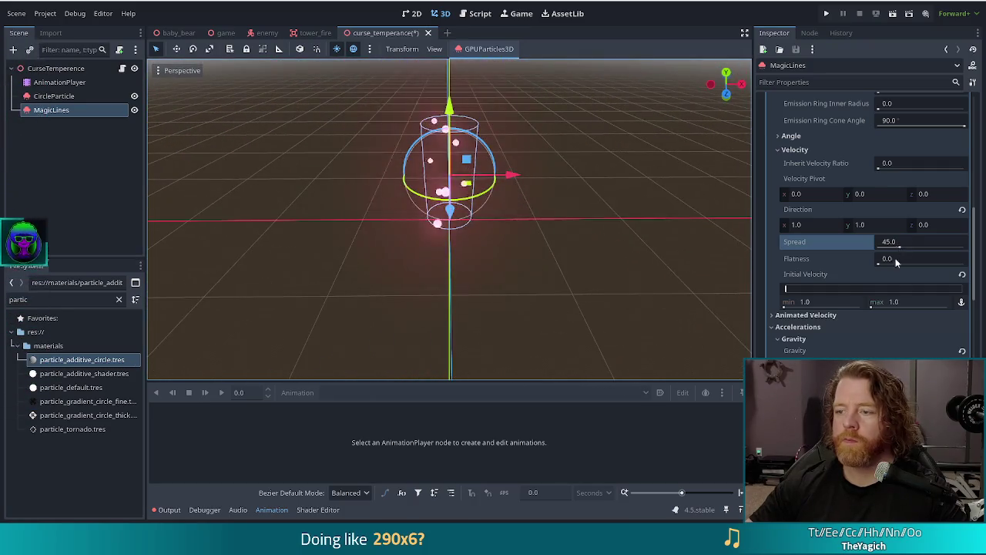
- Raise the MagicLines particle Amount to 16
scroll(896, 254, up, 15)
click(896, 129)
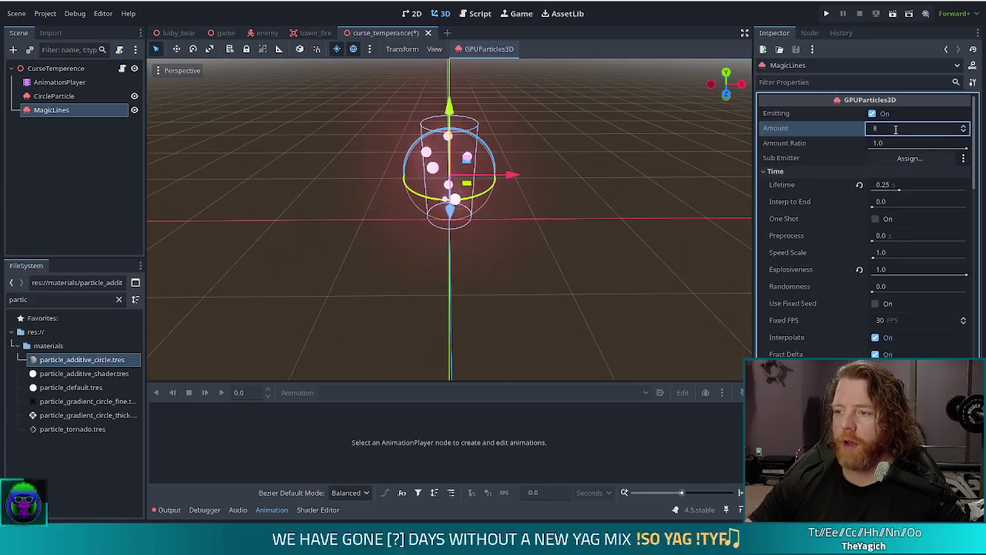
text(16)
key(Return)
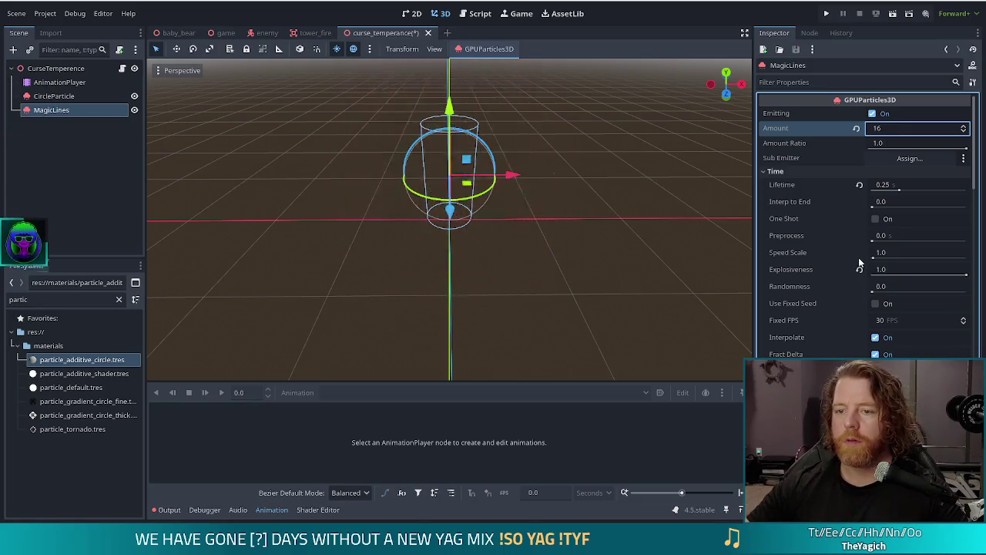
mouse_move(495, 223)
mouse_down()
mouse_move(635, 252)
mouse_move(636, 325)
mouse_move(621, 173)
mouse_move(623, 185)
mouse_up()
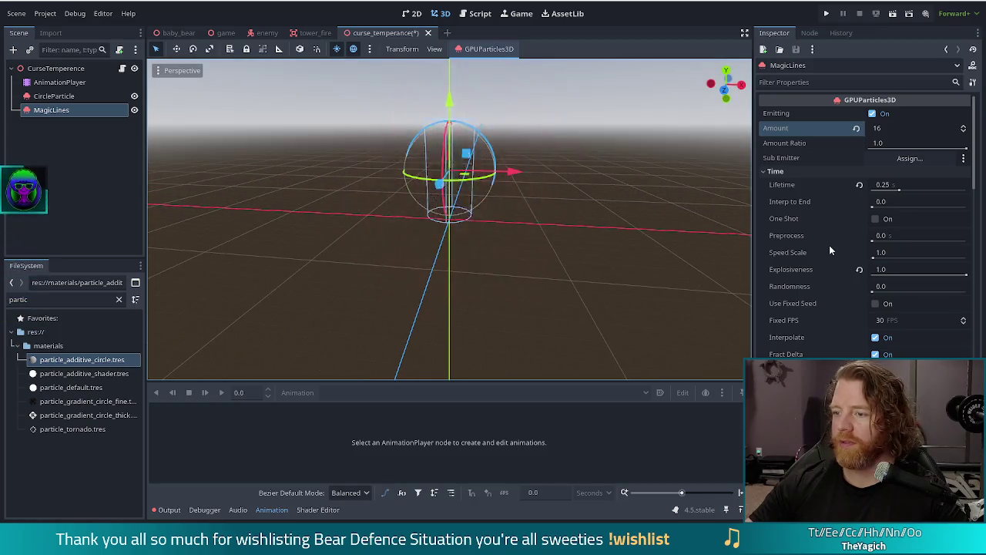
scroll(829, 247, down, 5)
click(828, 243)
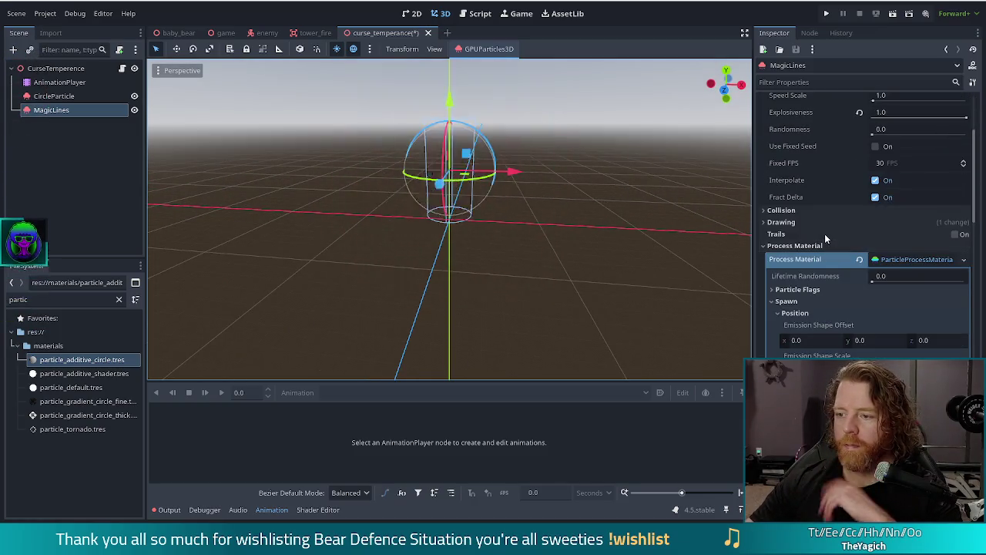
- Set Emission Ring Inner Radius to 2 and orbit to check the ring from above
scroll(824, 234, down, 5)
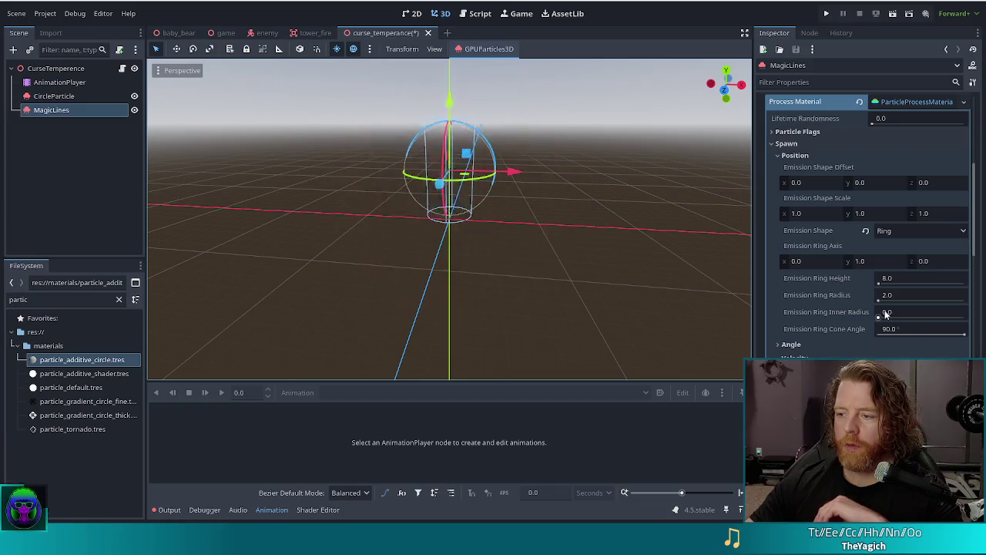
click(887, 313)
text(2)
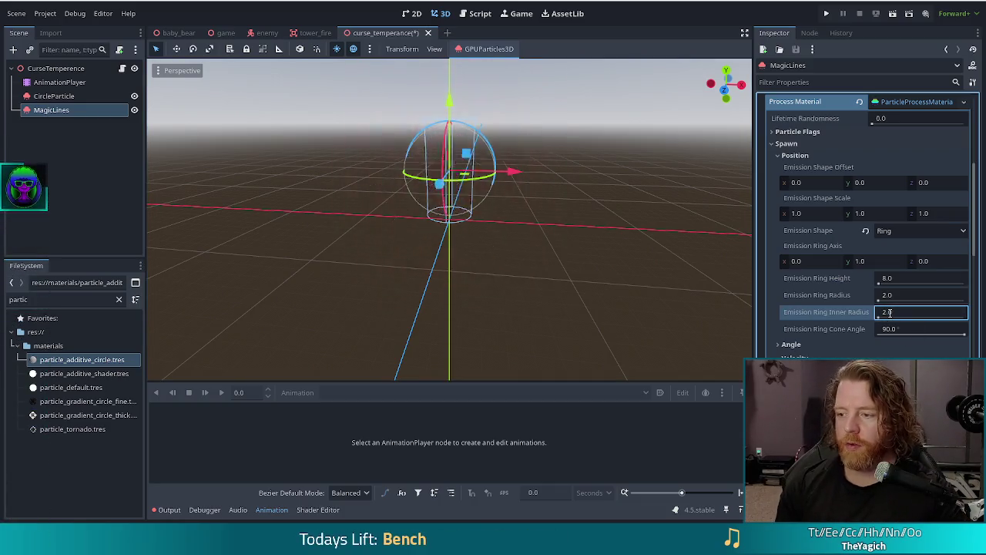
drag(639, 231, 652, 318)
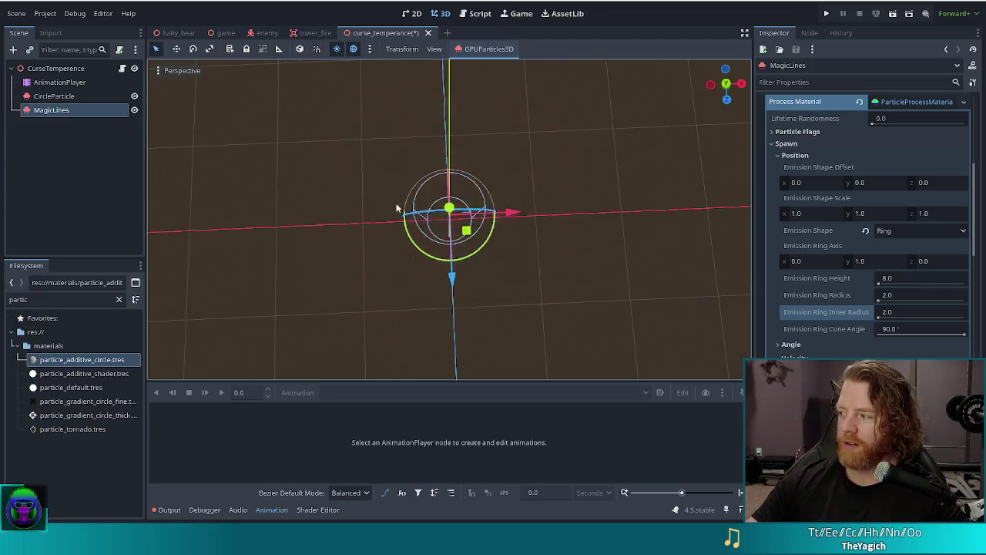
drag(542, 214, 539, 116)
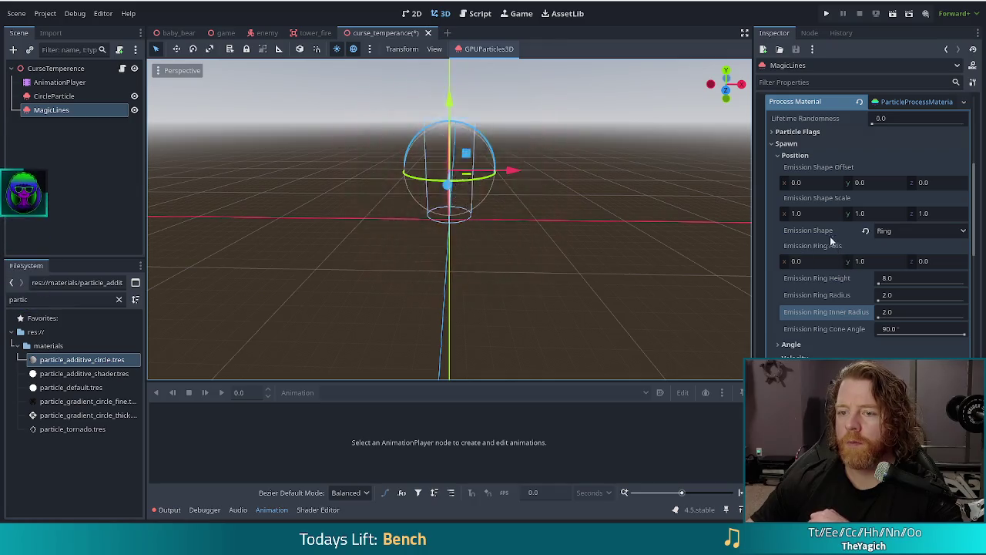
- Set MagicLines Explosiveness to 0.9
scroll(838, 218, up, 10)
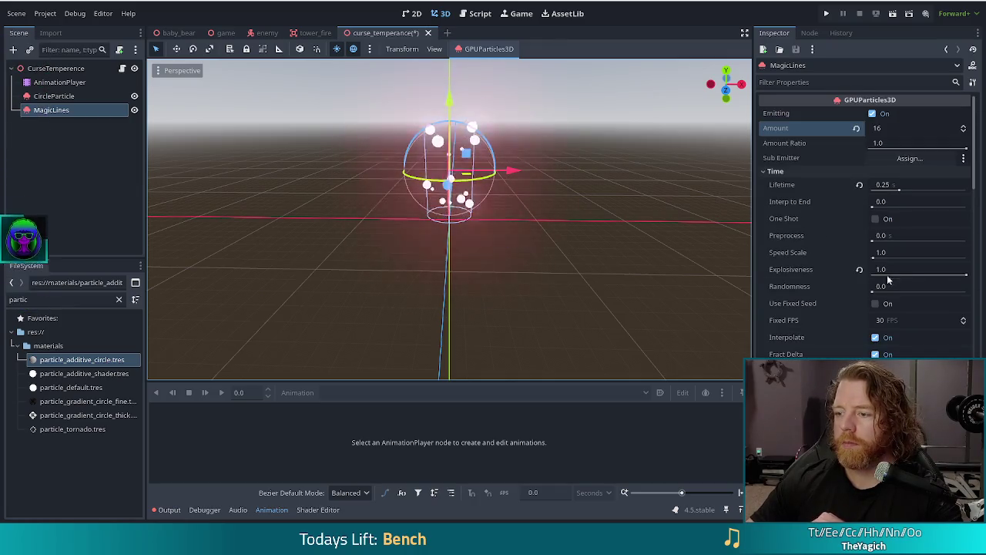
click(966, 276)
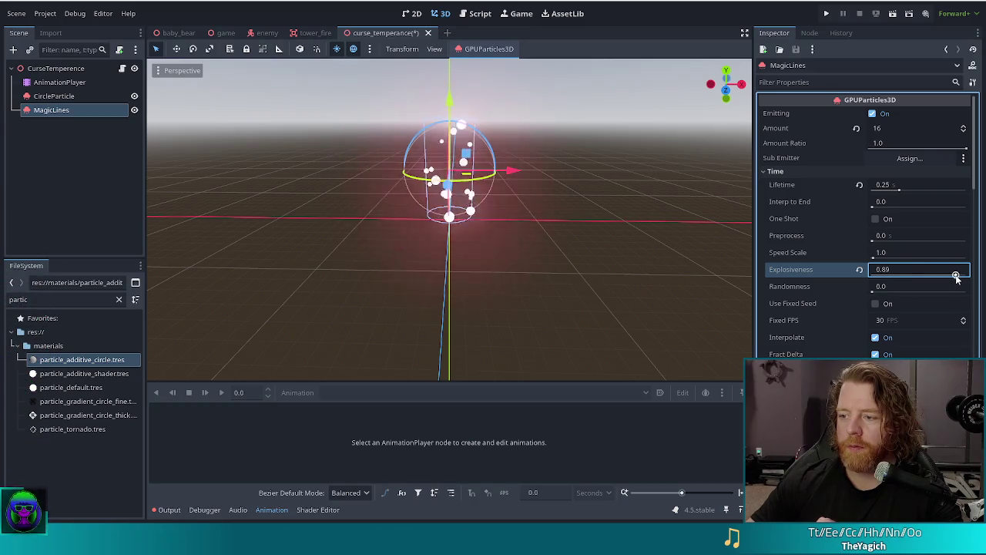
drag(956, 277, 957, 279)
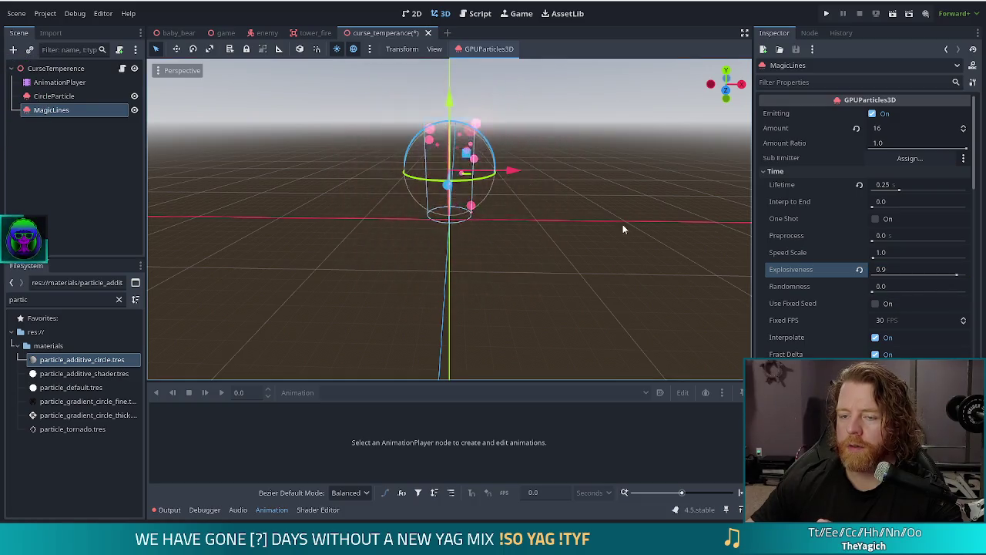
- Shift the Color Ramp gradient's end stop left to whiten the particles
scroll(798, 286, down, 10)
scroll(797, 286, down, 5)
scroll(844, 308, up, 3)
click(920, 273)
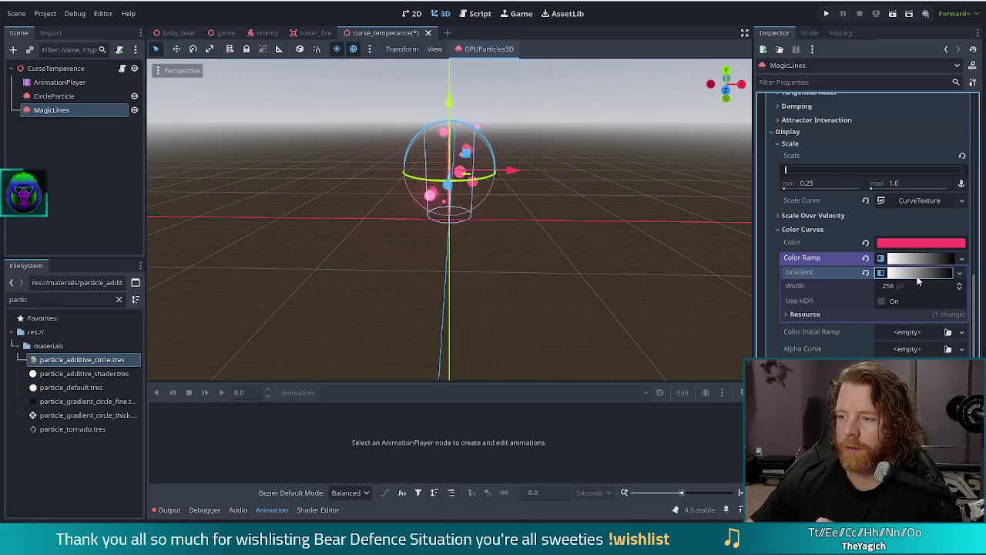
mouse_move(930, 316)
mouse_down()
mouse_move(895, 320)
mouse_move(929, 317)
mouse_up()
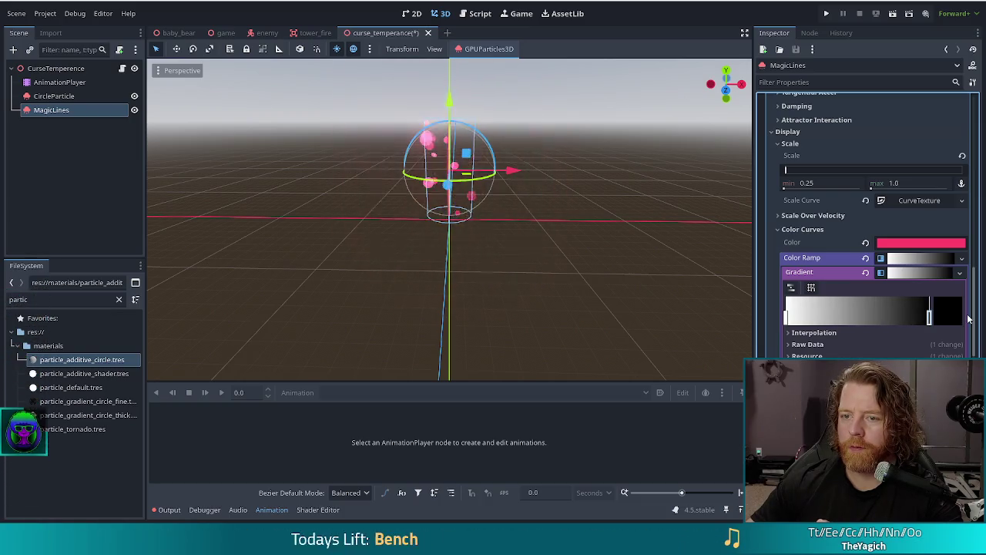
click(925, 272)
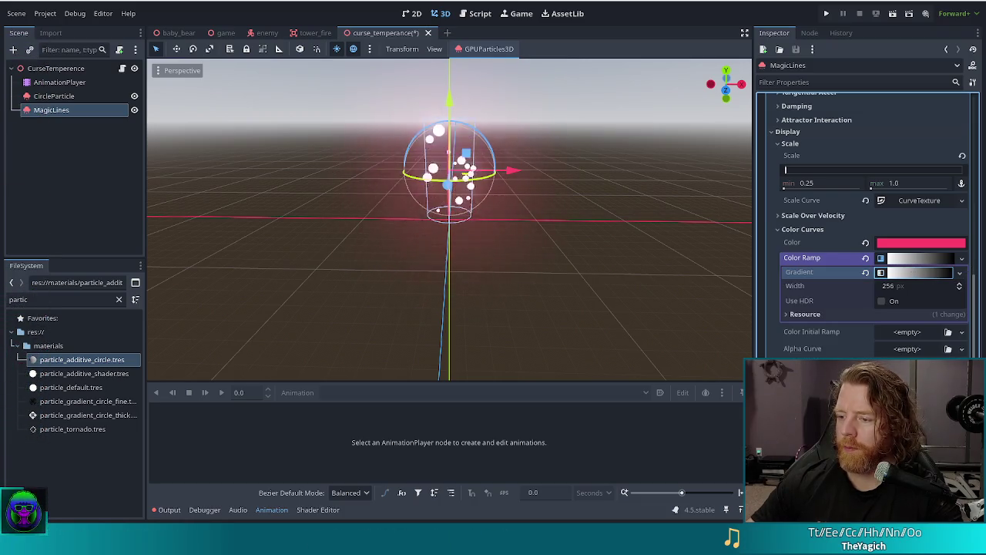
- Enable One Shot on the MagicLines emitter
scroll(871, 231, down, 4)
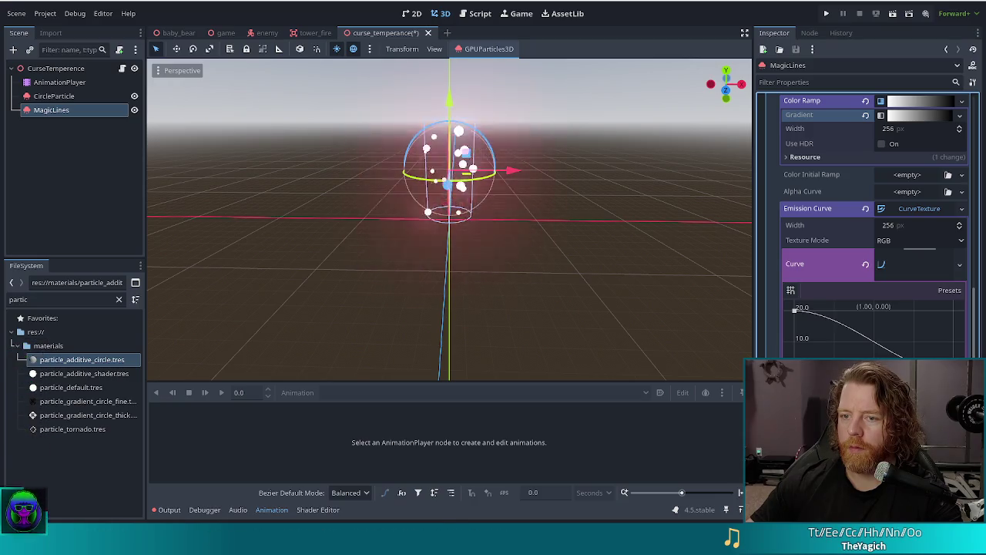
mouse_move(539, 251)
mouse_down()
mouse_move(554, 218)
mouse_move(561, 291)
mouse_move(557, 182)
mouse_move(557, 202)
mouse_up()
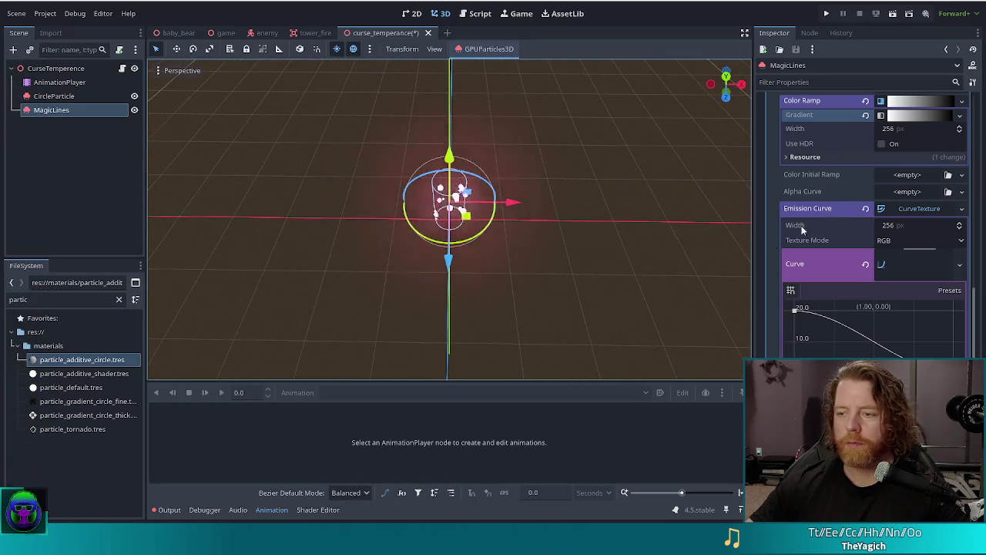
scroll(834, 199, up, 6)
scroll(832, 193, up, 10)
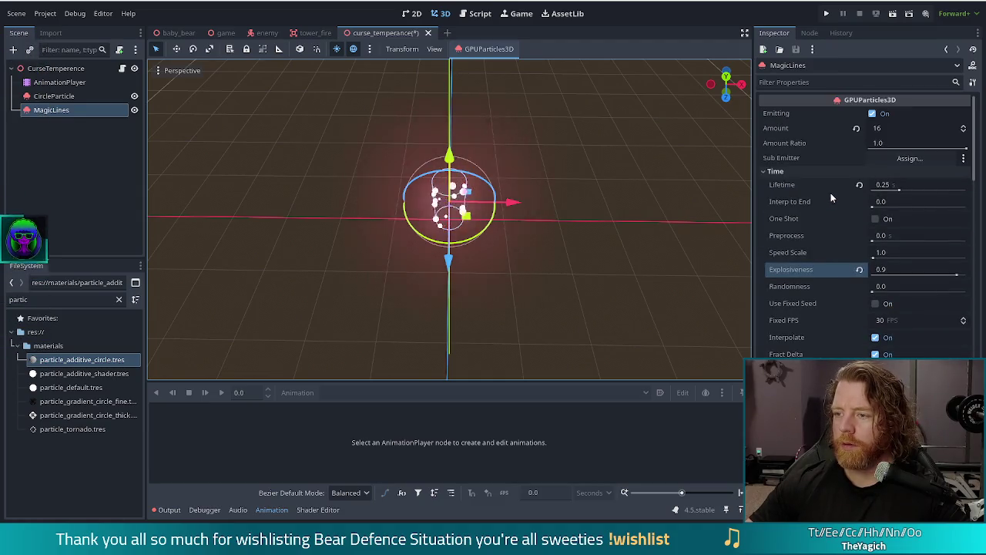
click(876, 219)
- Save the scene and preview the 'show' animation in the AnimationPlayer several times
key(ctrl+s)
click(41, 86)
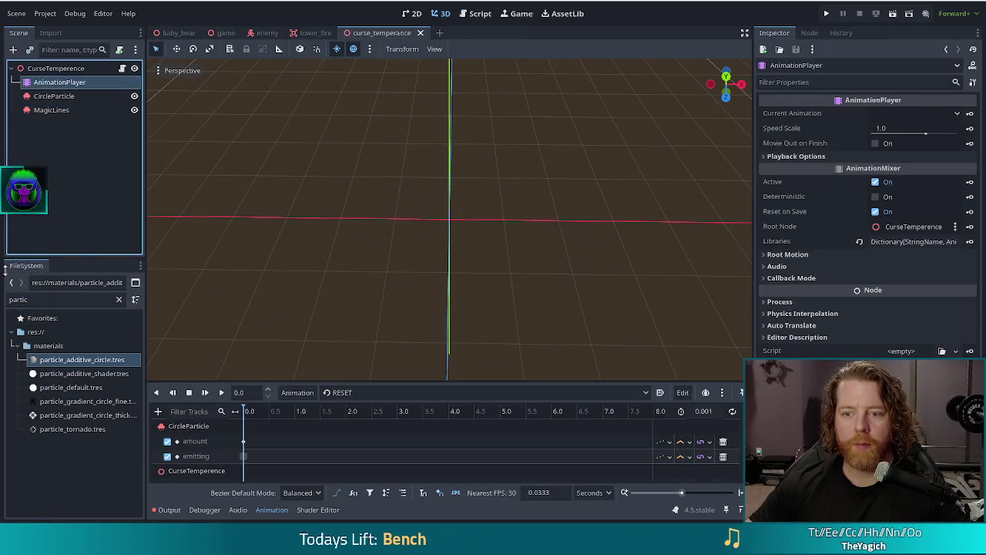
click(205, 393)
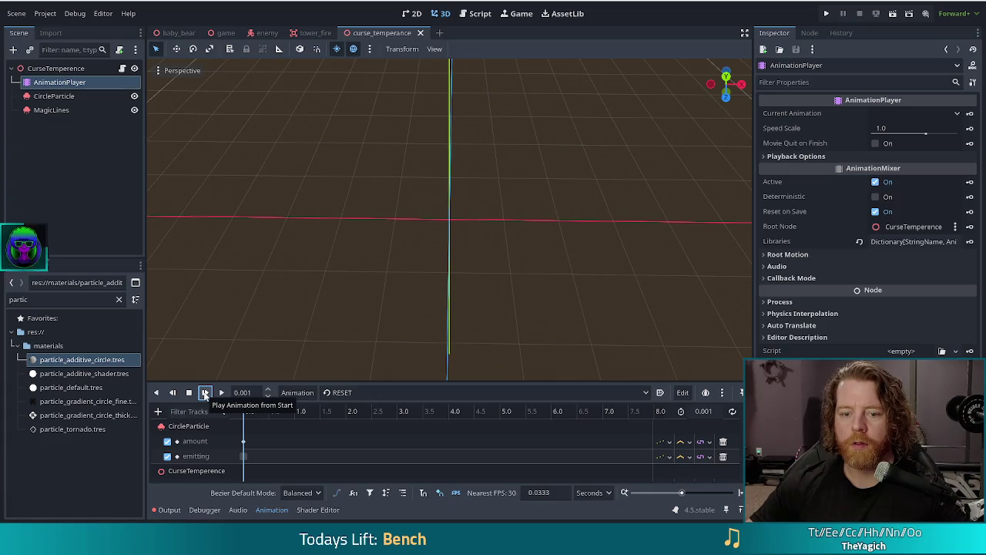
click(370, 392)
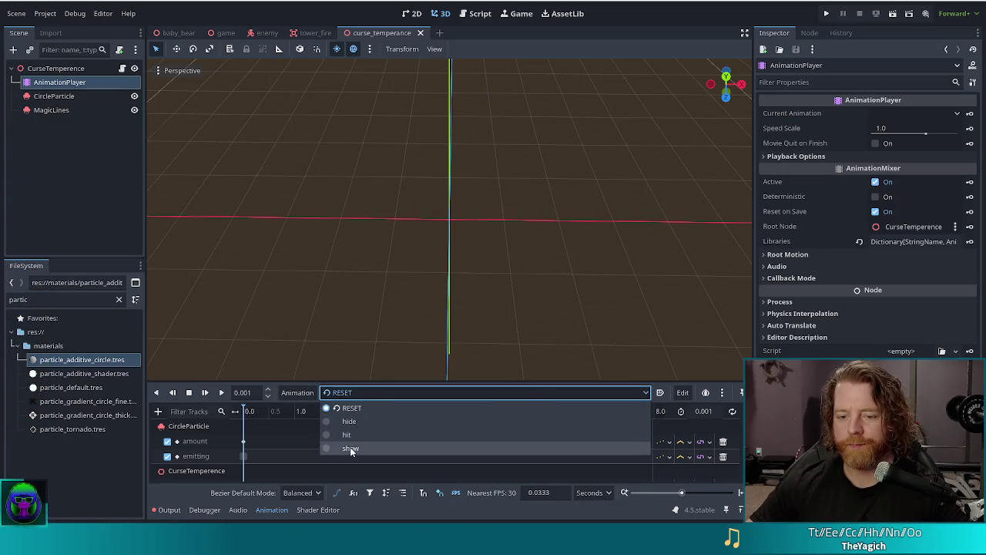
click(343, 447)
click(205, 393)
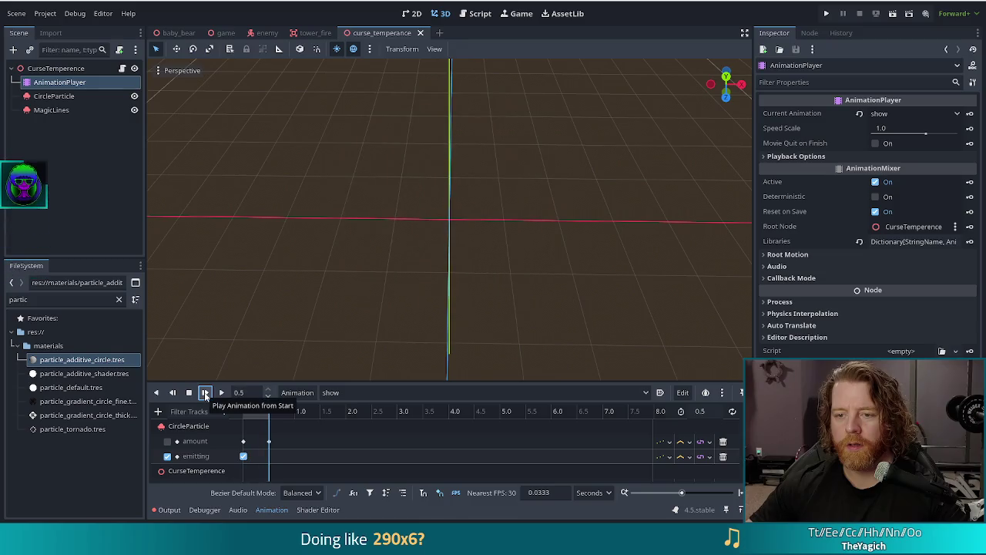
click(205, 393)
click(205, 393)
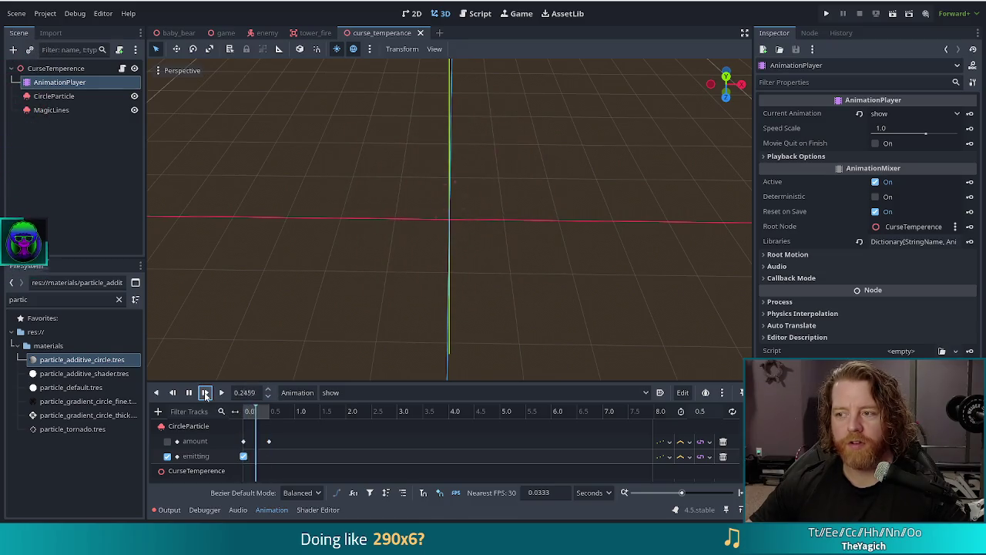
- Select CircleParticle and scroll the Inspector to its process material spawn settings
click(54, 95)
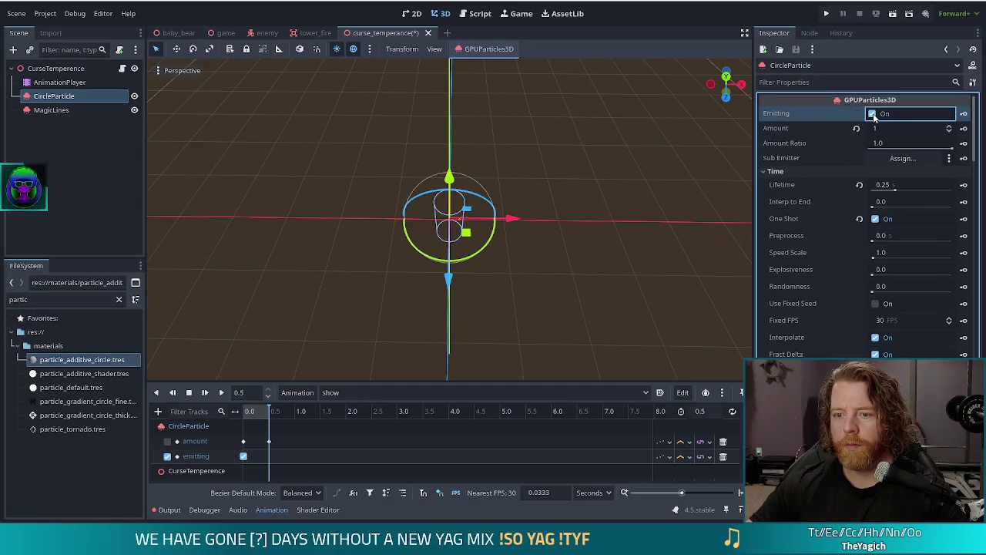
scroll(497, 278, up, 1)
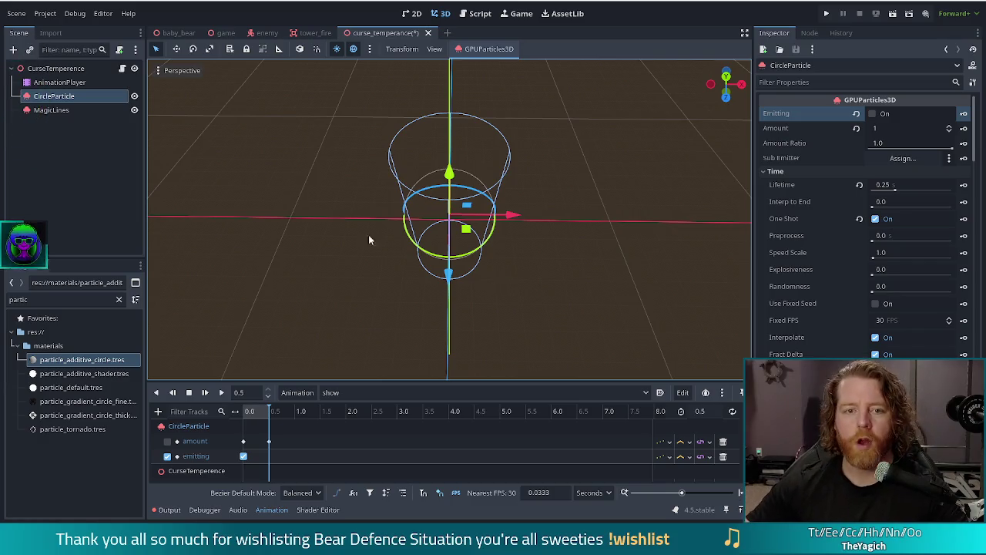
scroll(909, 292, down, 10)
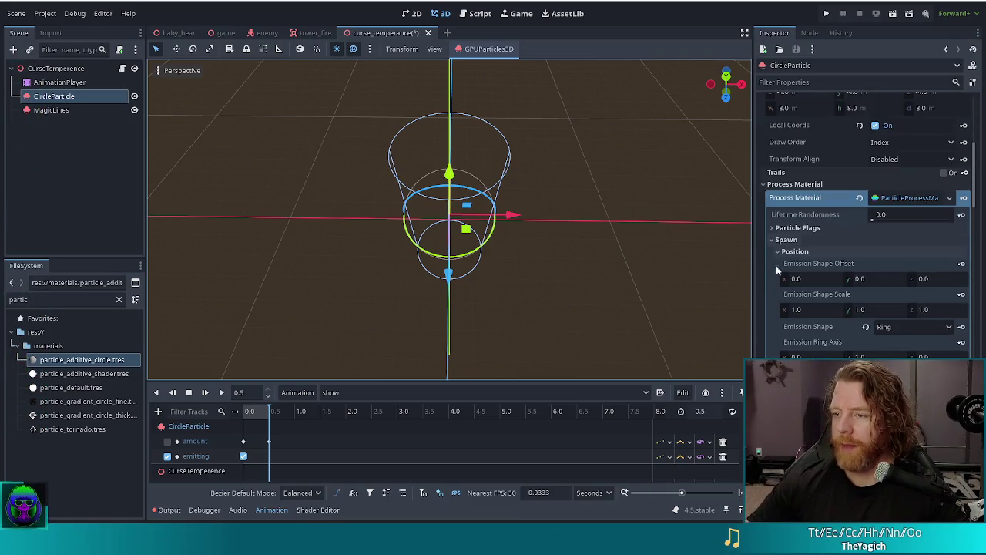
click(949, 198)
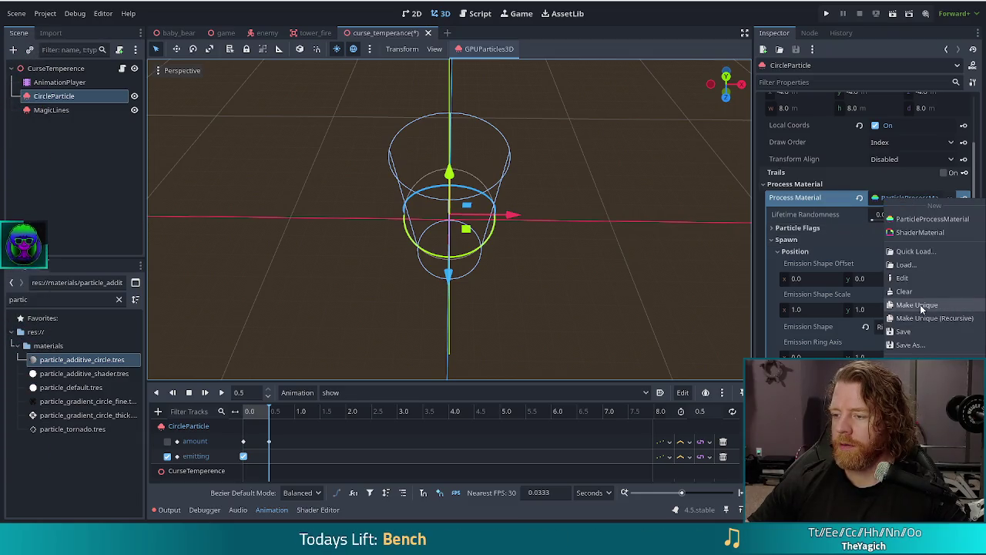
click(920, 317)
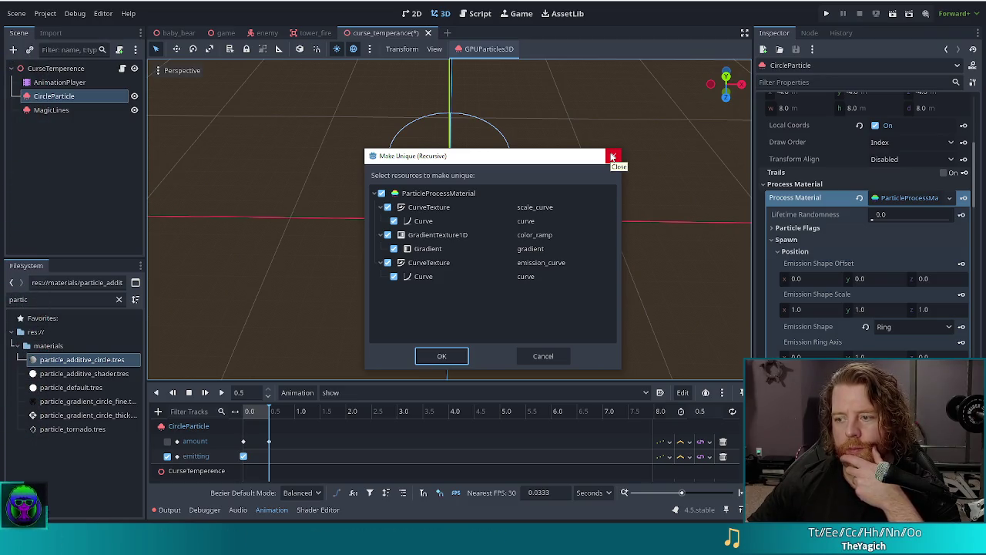
click(426, 359)
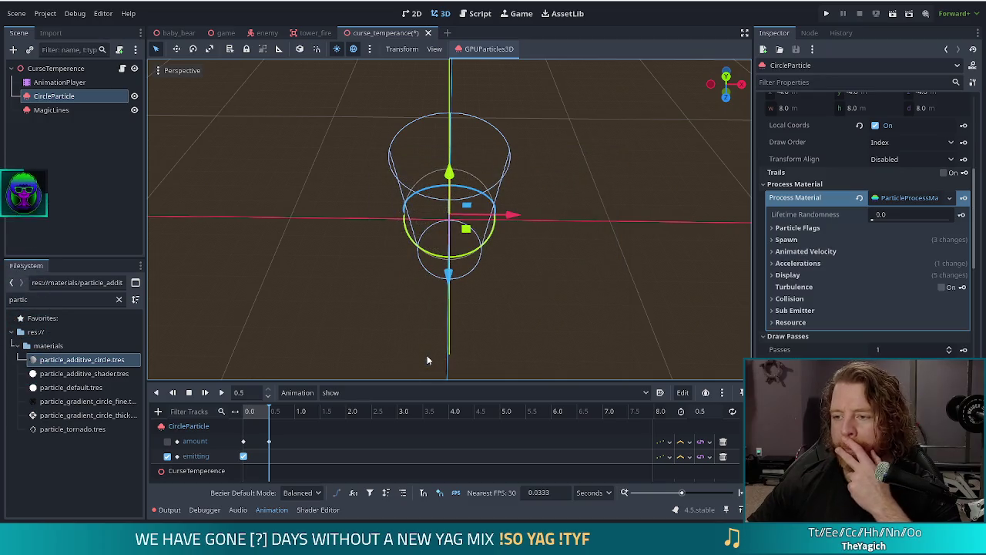
- Revert CircleParticle's emission shape from Ring back to Point
click(801, 240)
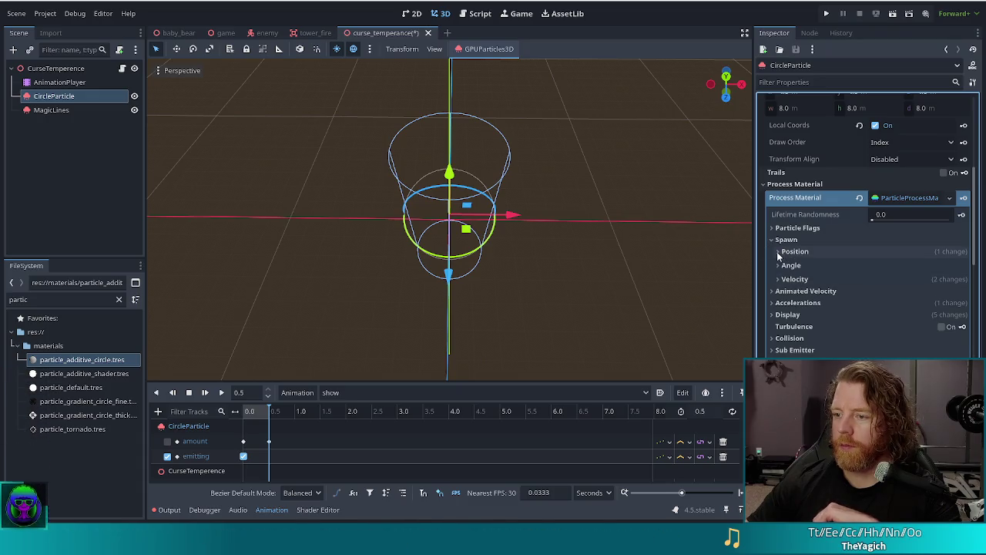
click(782, 255)
click(866, 326)
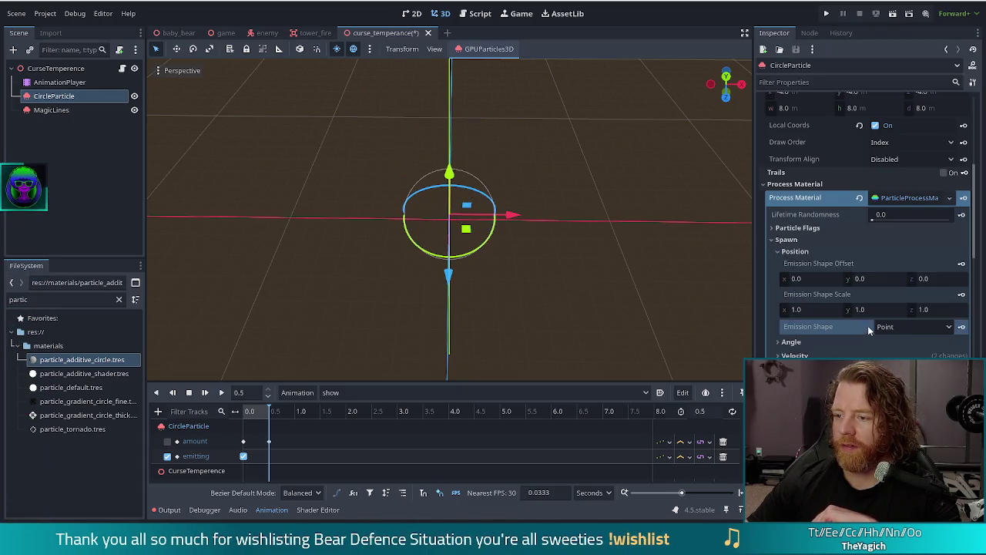
- Set CircleParticle's particle Scale to 4.0 for both minimum and maximum
scroll(816, 270, down, 5)
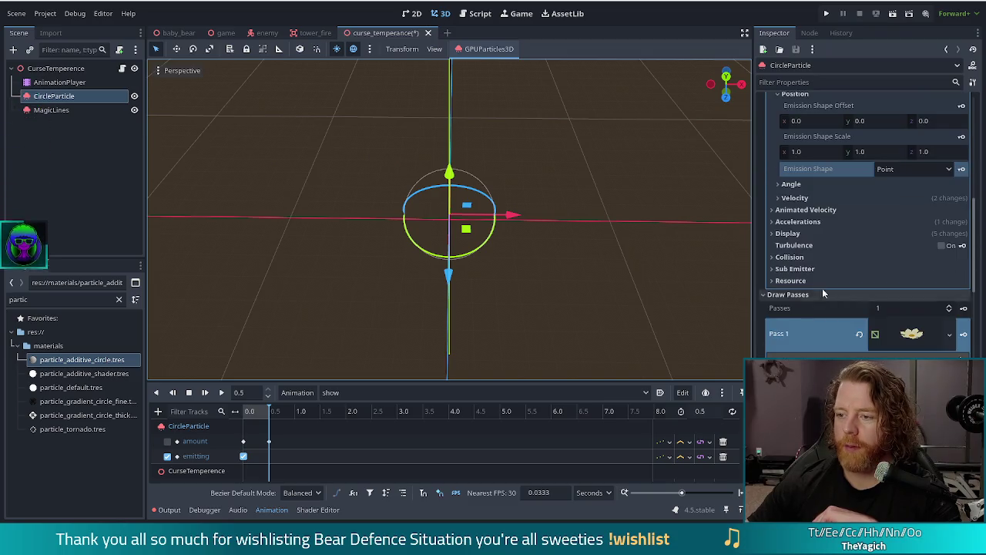
click(774, 233)
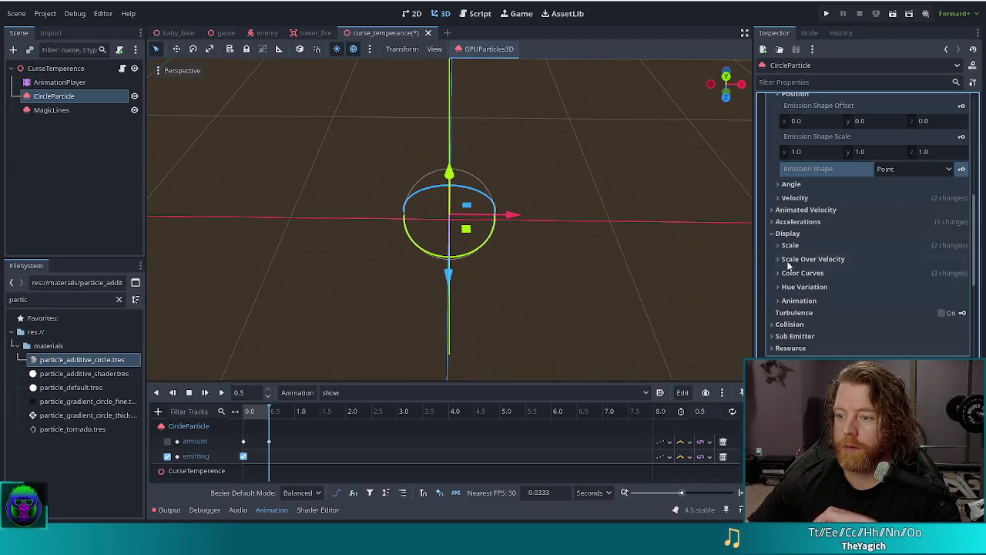
click(778, 245)
click(799, 282)
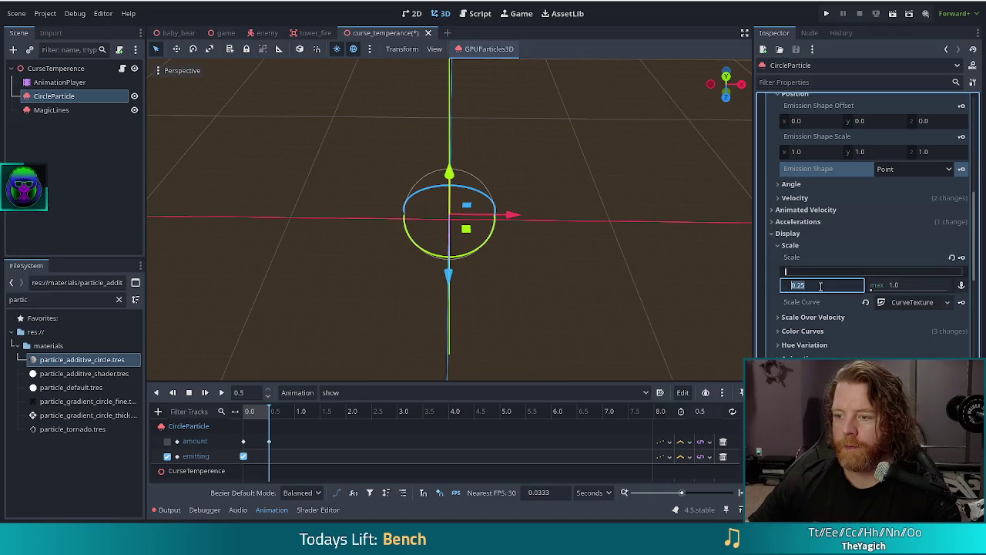
text(4)
key(Return)
click(912, 302)
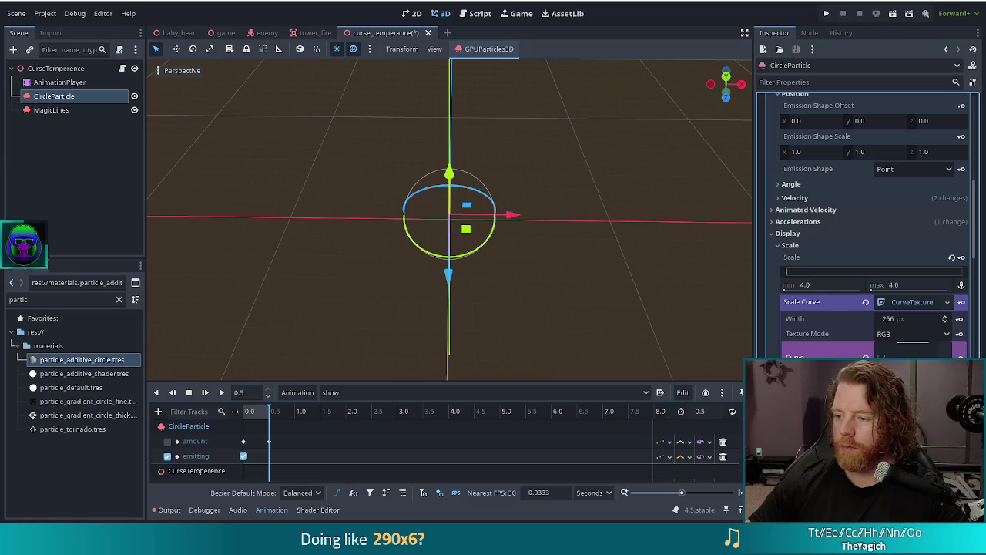
- Replay the show animation from the start repeatedly, zooming in to watch the enlarged CircleParticle burst
click(204, 393)
click(205, 393)
click(205, 393)
click(205, 393)
click(205, 392)
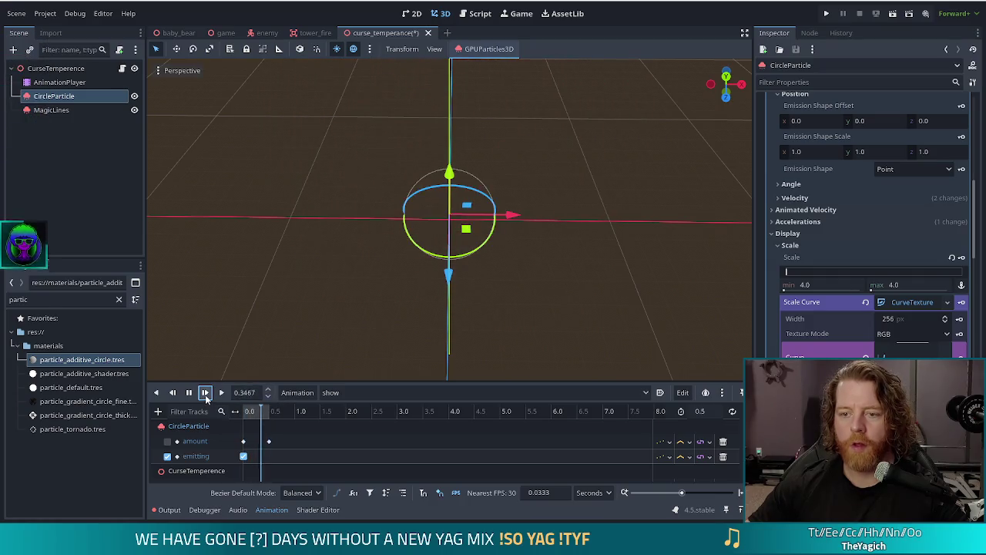
click(205, 392)
scroll(512, 354, down, 3)
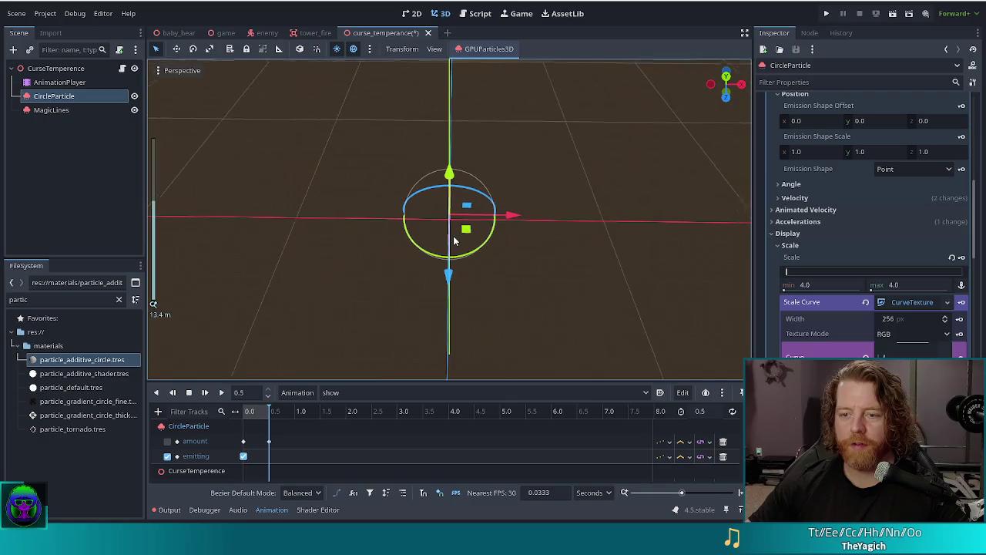
scroll(378, 266, up, 5)
click(205, 392)
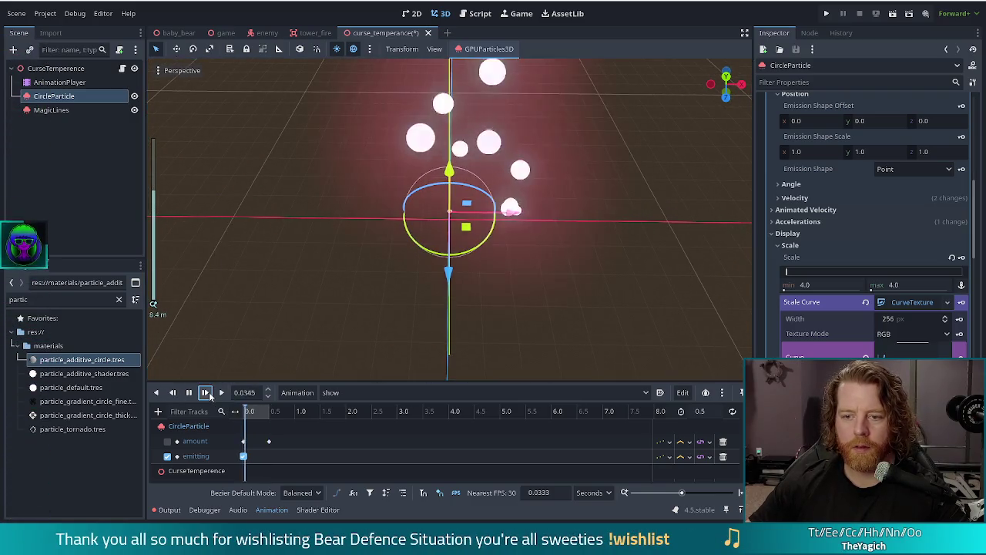
click(205, 392)
click(205, 392)
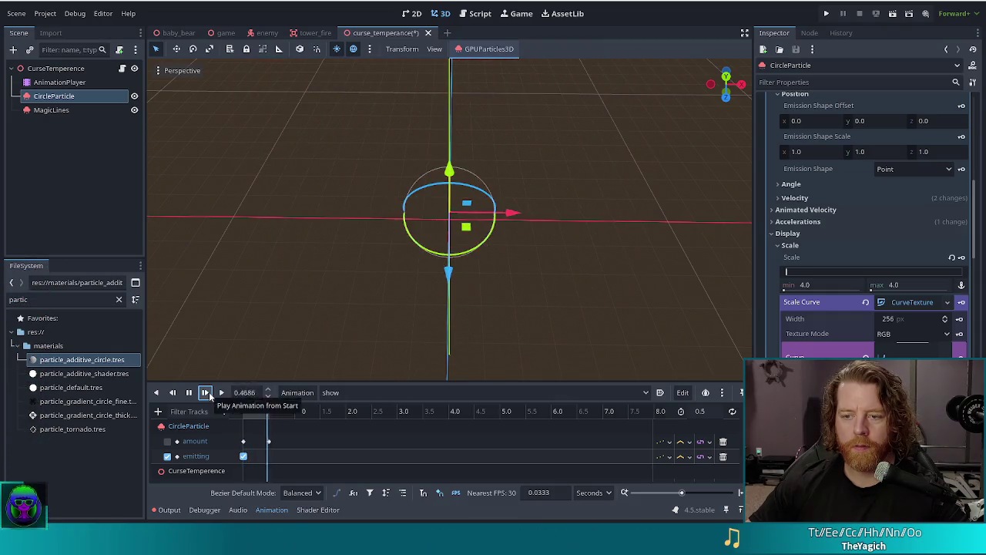
click(205, 392)
scroll(878, 316, down, 3)
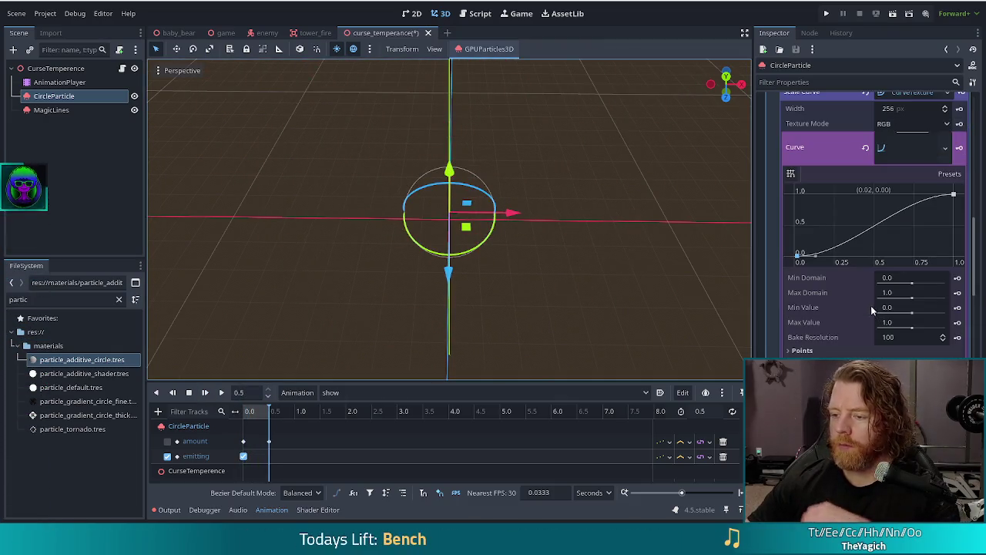
- Fold the Scale Curve editor, replay the show animation several times, then expand Color Curves
scroll(853, 324, up, 3)
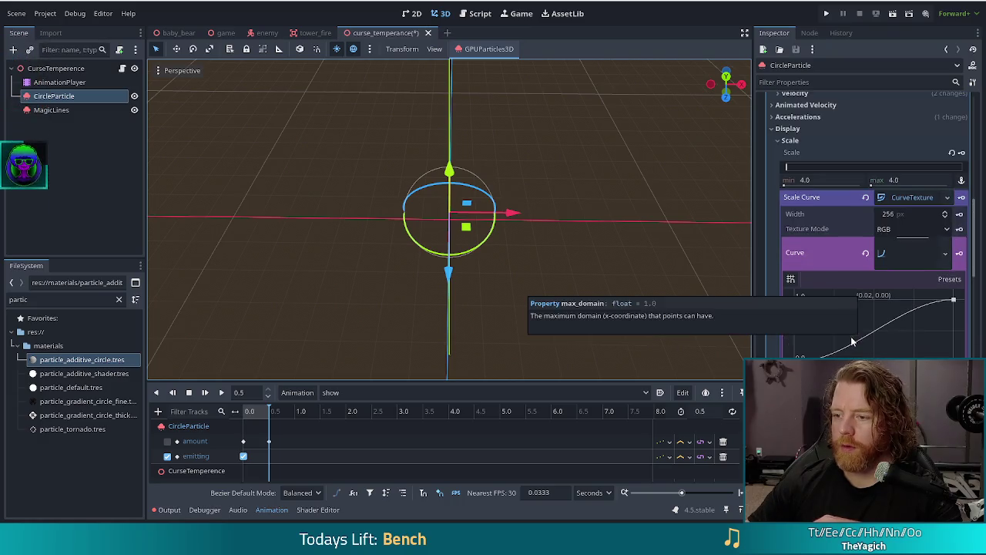
click(894, 245)
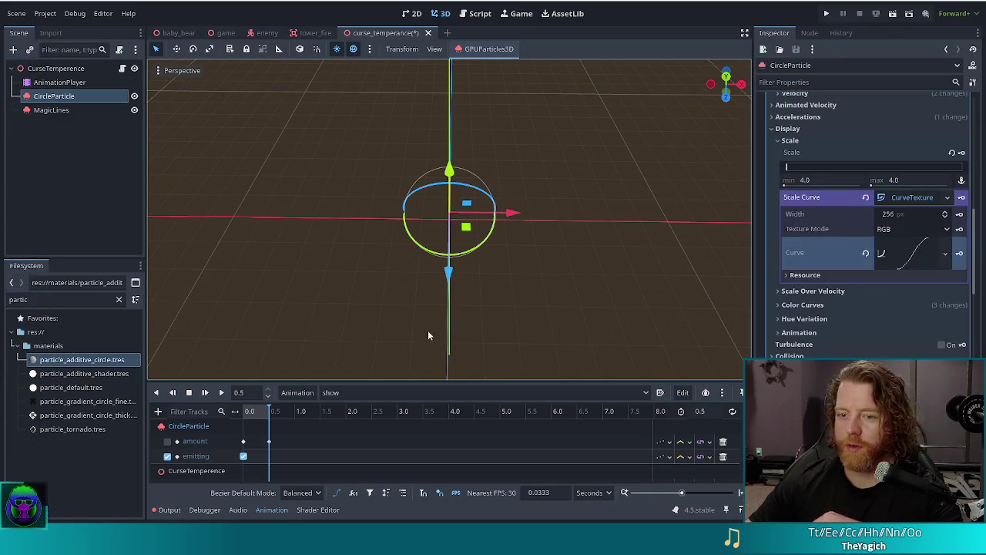
click(205, 392)
scroll(317, 242, down, 2)
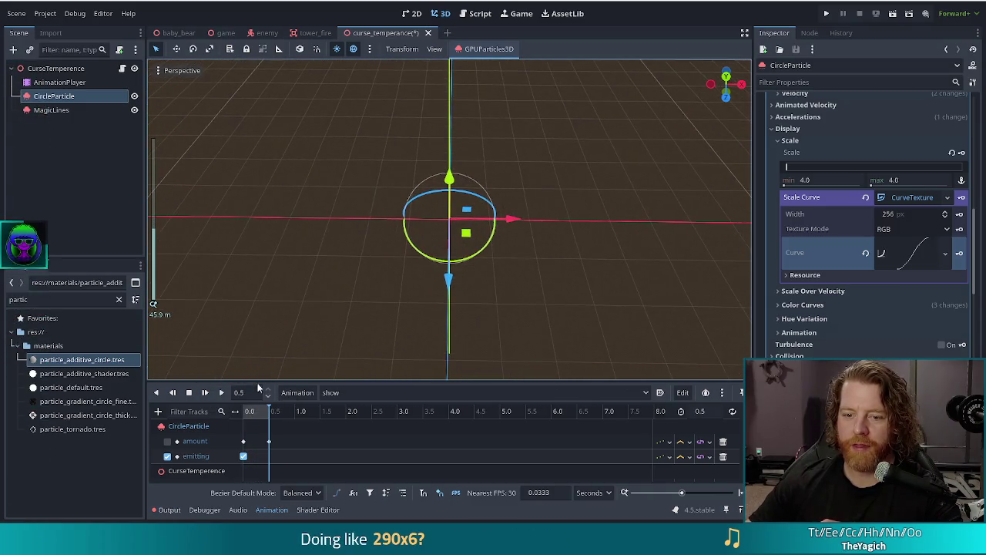
click(205, 393)
click(205, 392)
click(205, 392)
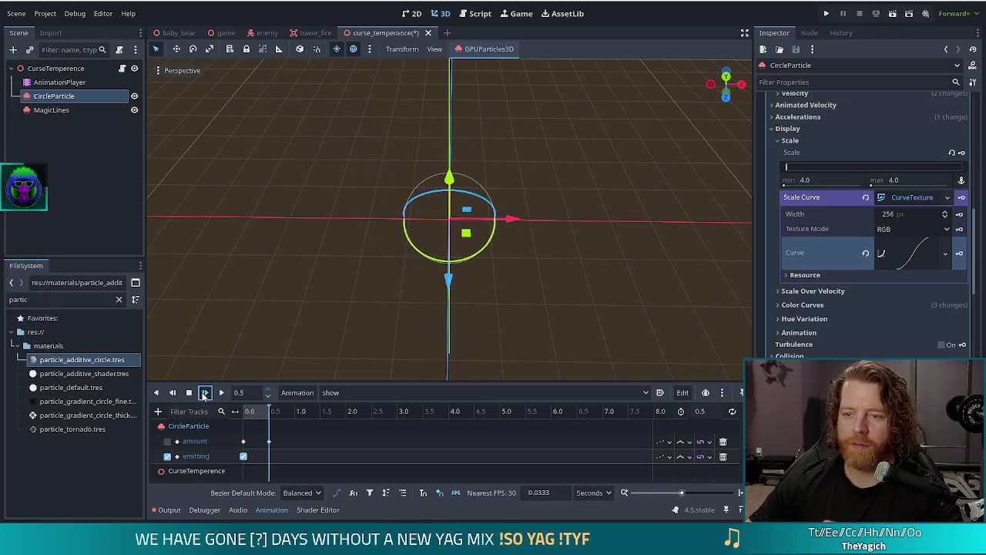
click(205, 393)
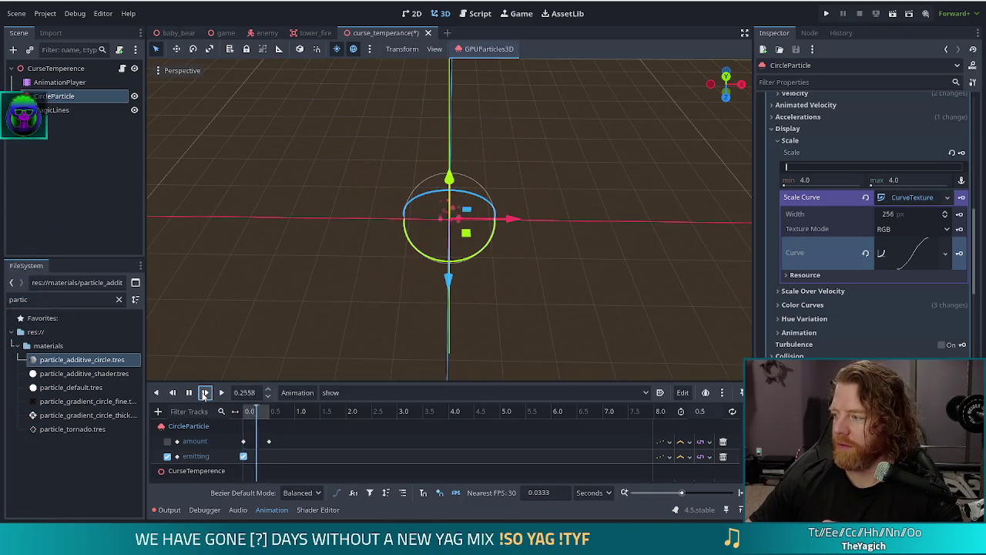
click(801, 305)
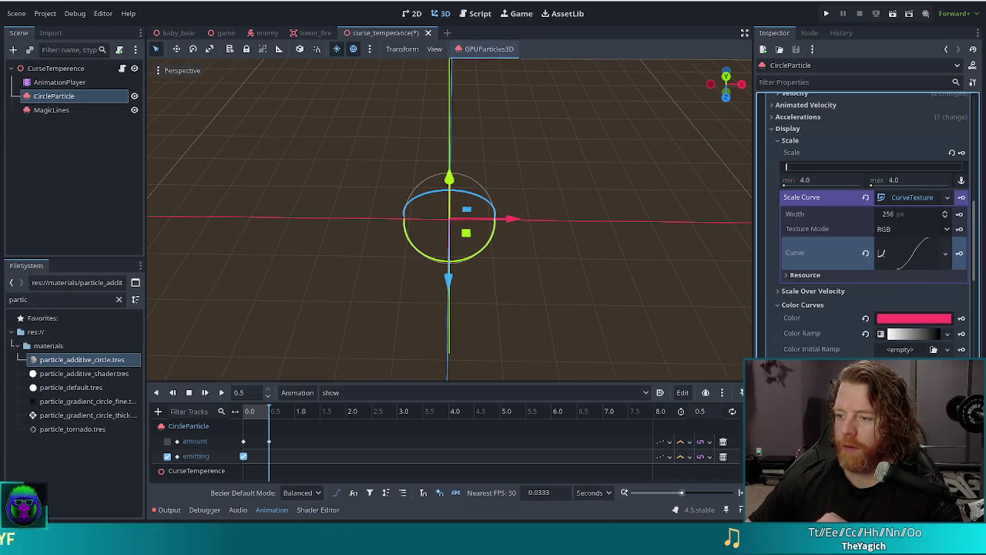
- Raise the end point of CircleParticle's Emission Curve to (1.00, 20.00)
scroll(871, 231, down, 5)
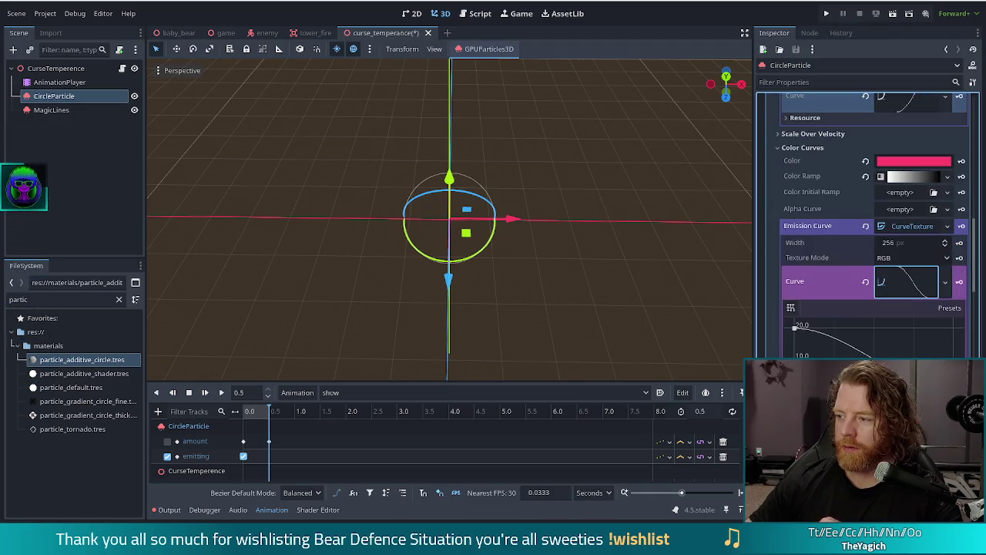
click(906, 228)
drag(954, 338, 964, 250)
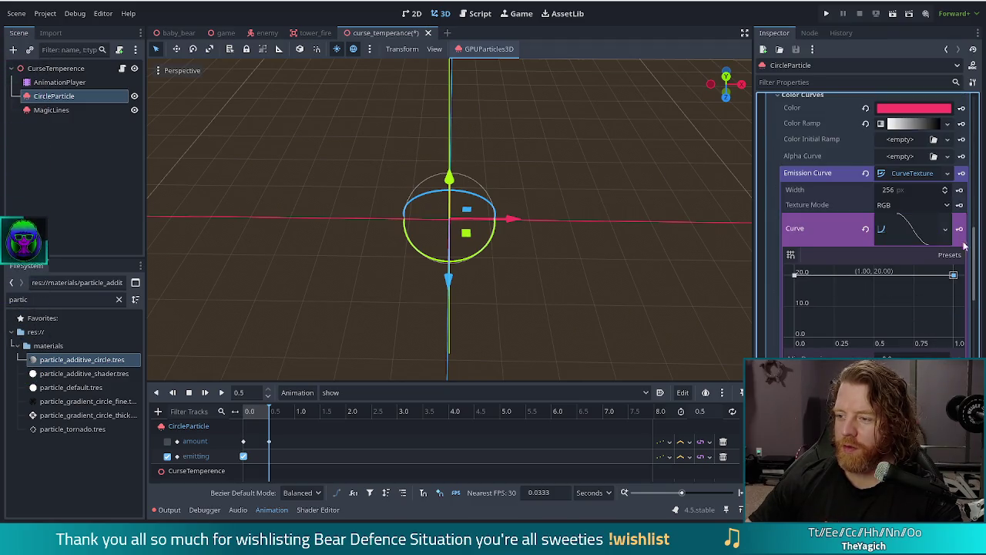
- Replay the show animation from the start many times to preview the new emission
click(205, 393)
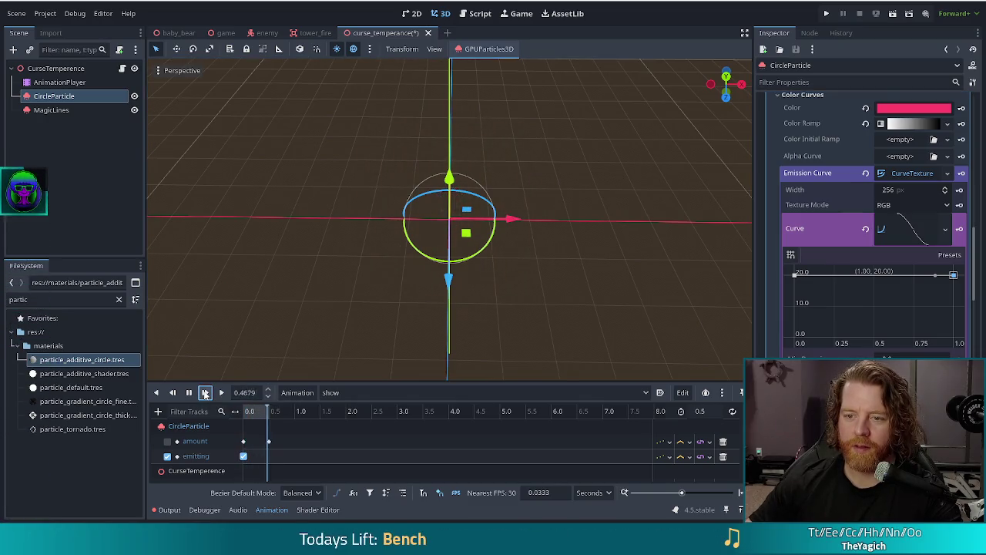
click(205, 393)
click(205, 393)
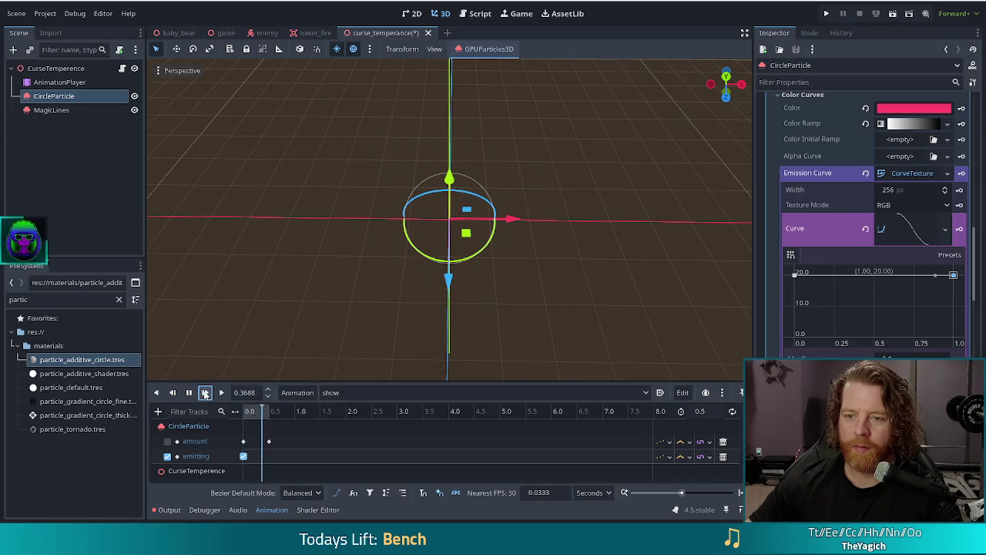
click(205, 393)
click(205, 393)
click(205, 393)
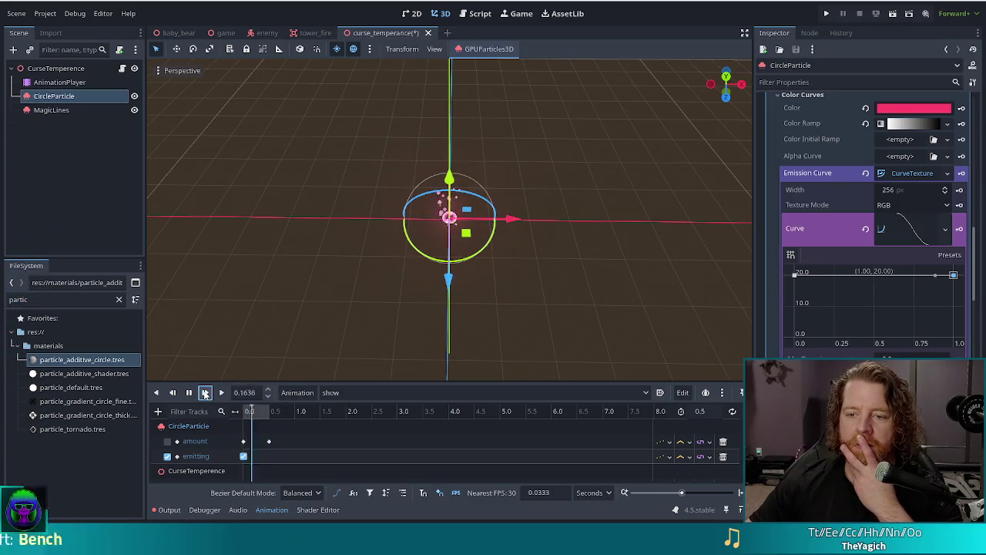
click(205, 393)
click(205, 393)
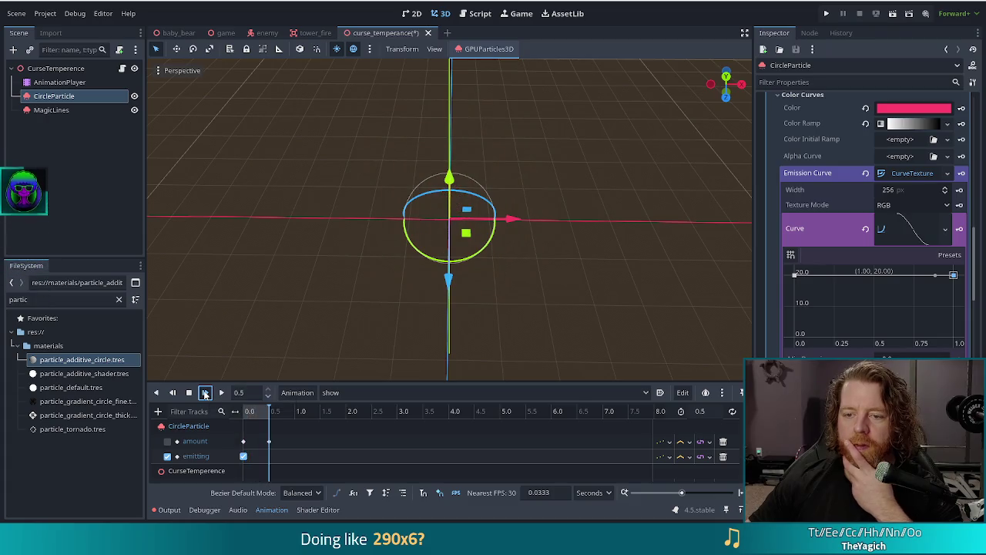
click(205, 393)
click(205, 393)
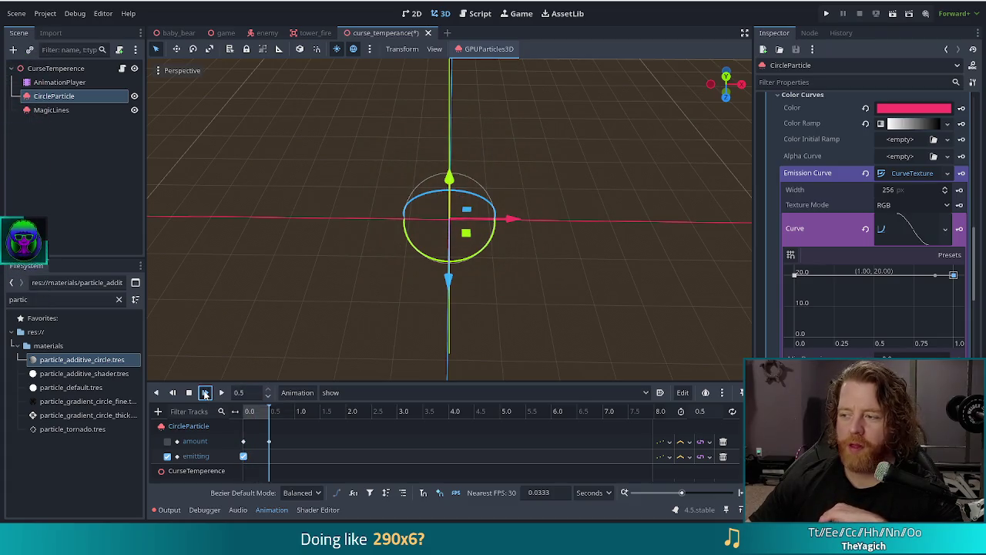
click(205, 393)
click(205, 393)
click(205, 393)
scroll(832, 262, up, 5)
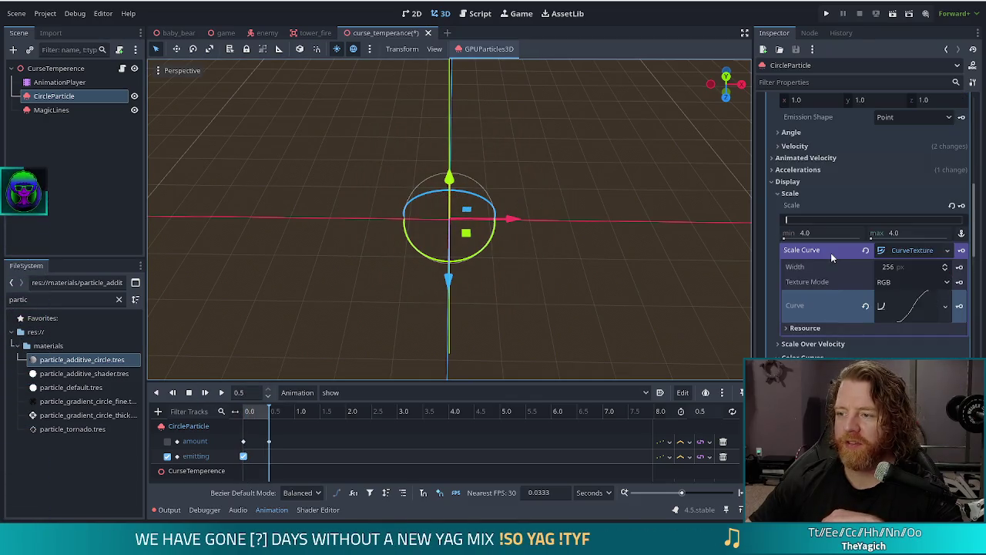
click(53, 109)
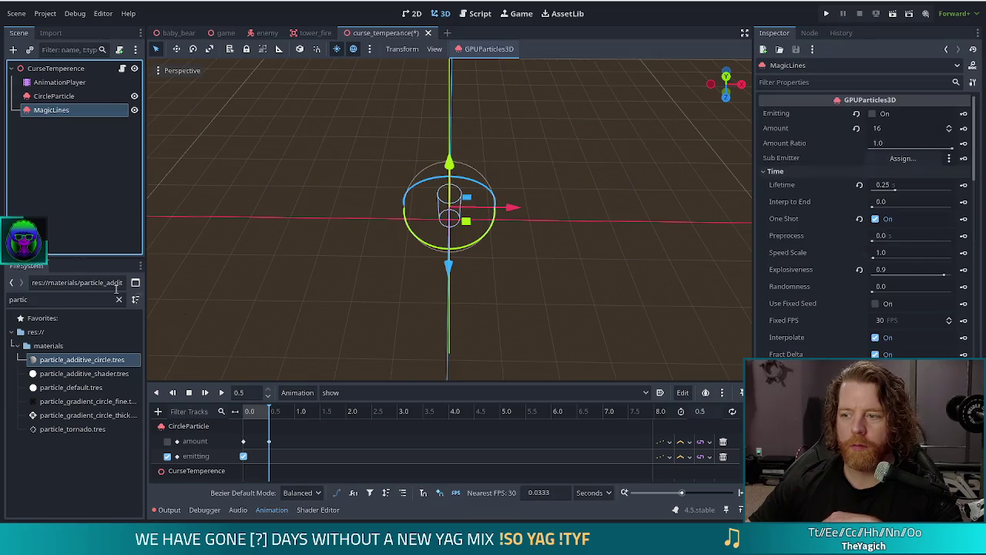
- Select MagicLines in the Scene tree, cancelling the rename so its name stays unchanged
click(47, 110)
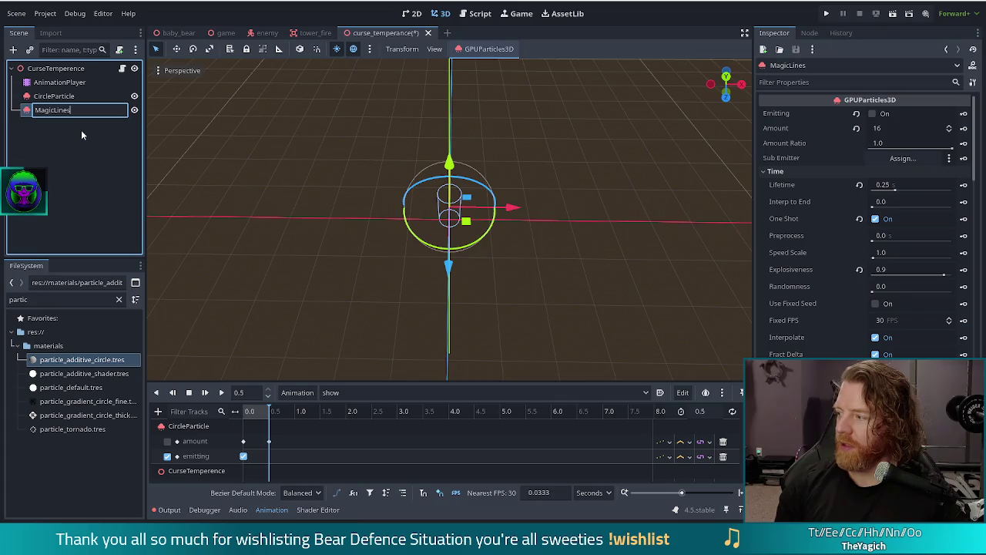
key(Return)
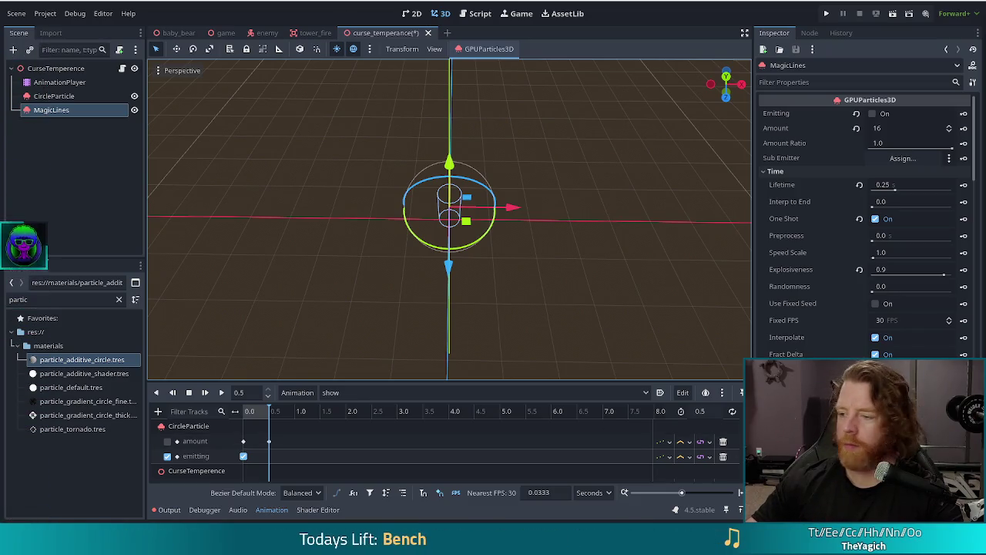
- Clear MagicLines' Scale Curve, set its Scale max to 0.25, and save the scene
scroll(863, 271, down, 5)
scroll(851, 282, down, 10)
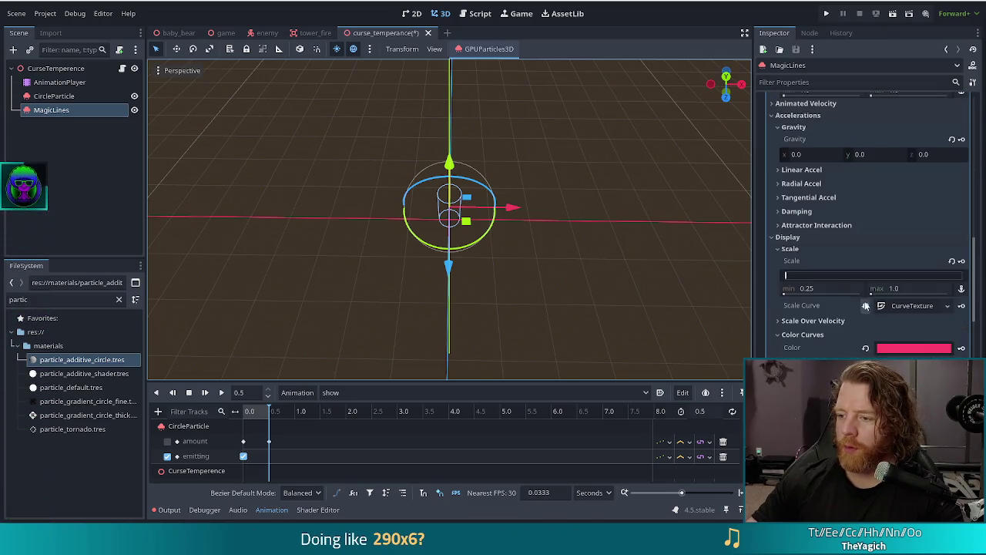
click(866, 307)
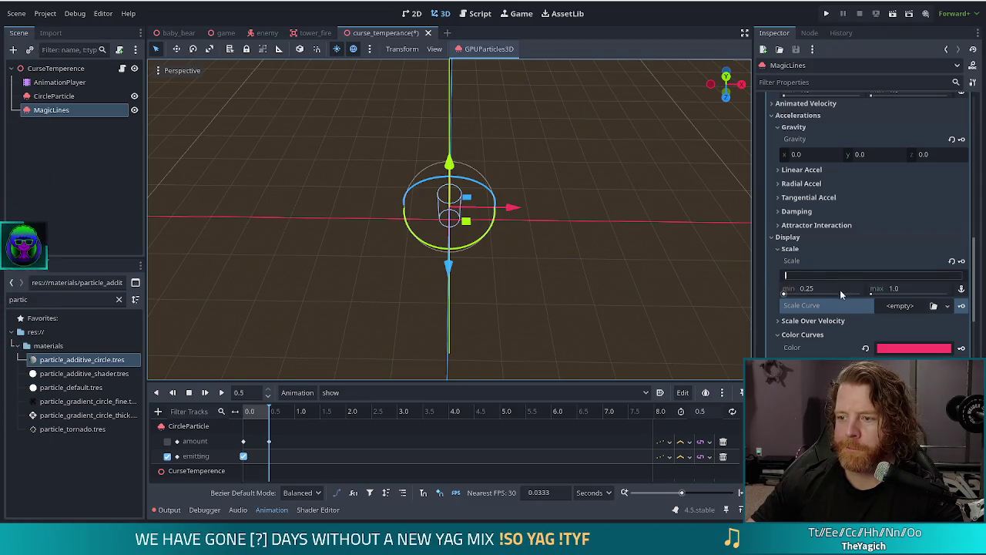
click(913, 288)
text(0.25)
key(Return)
key(ctrl+s)
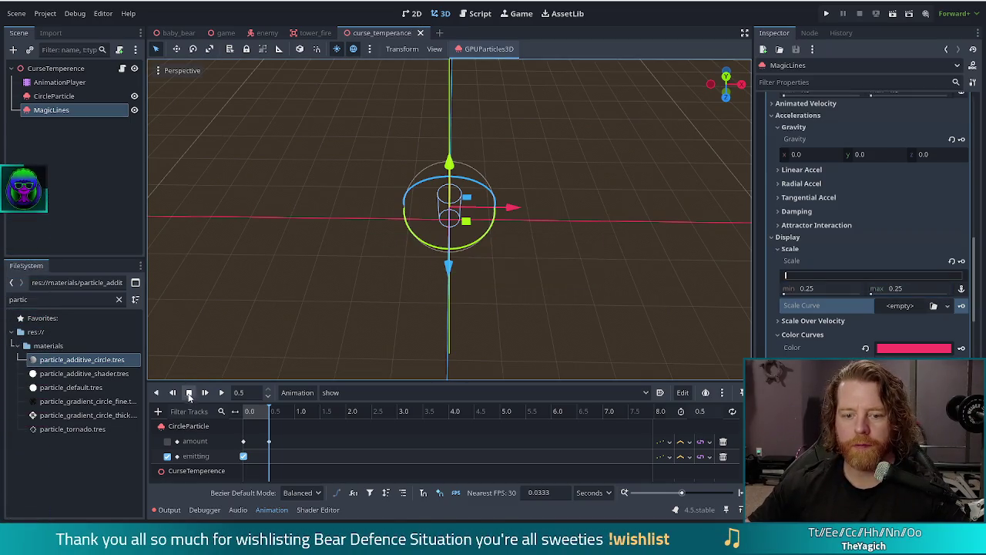
scroll(385, 245, up, 2)
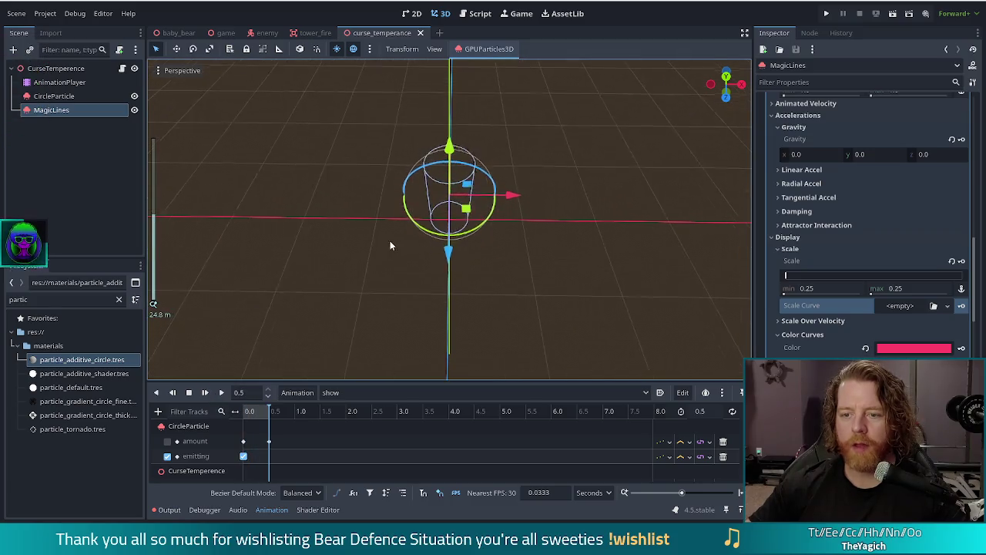
click(205, 393)
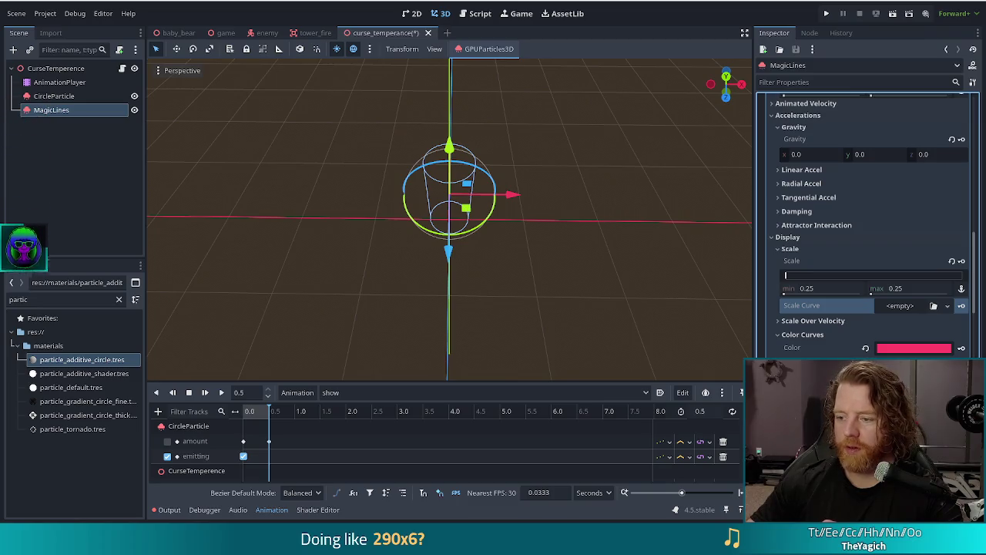
click(914, 347)
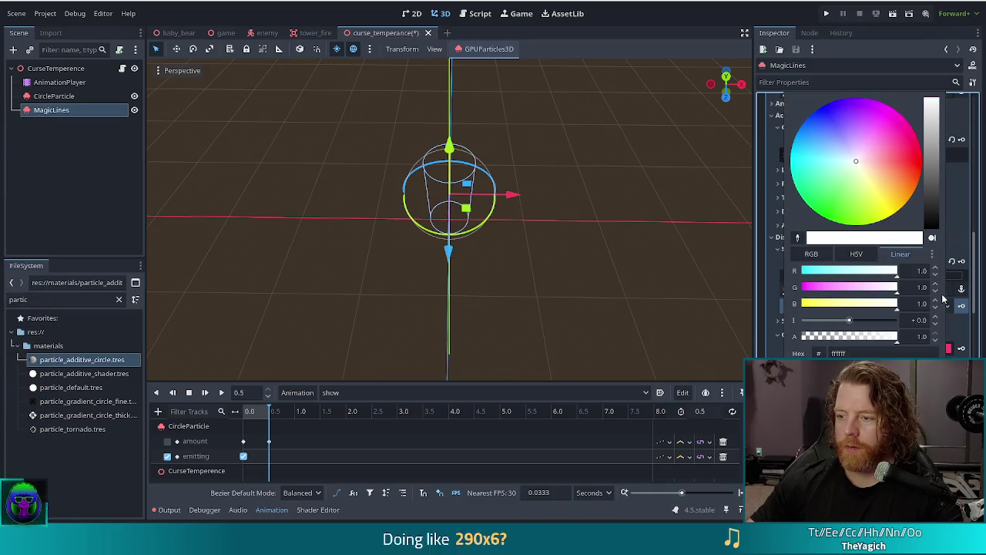
click(689, 29)
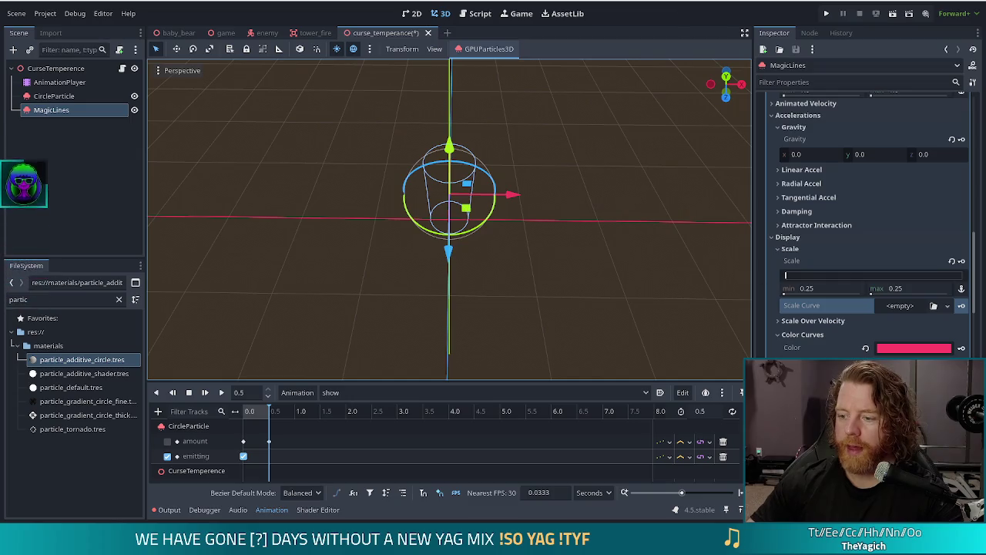
click(204, 393)
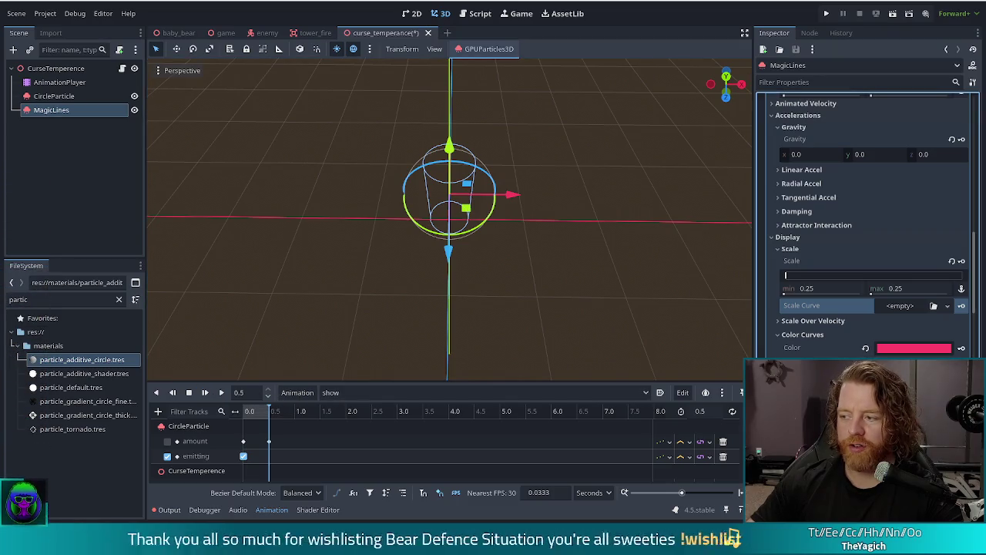
click(205, 393)
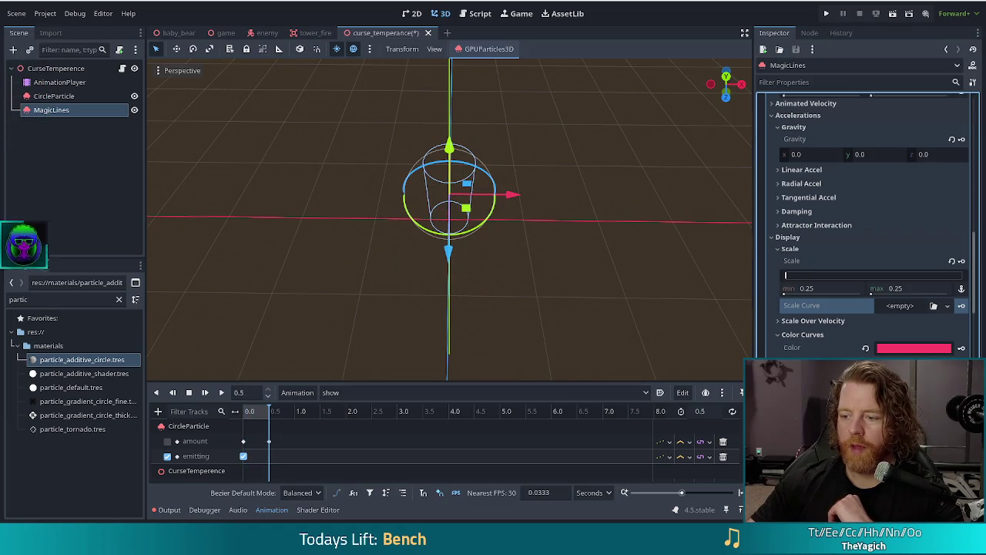
click(206, 393)
click(206, 393)
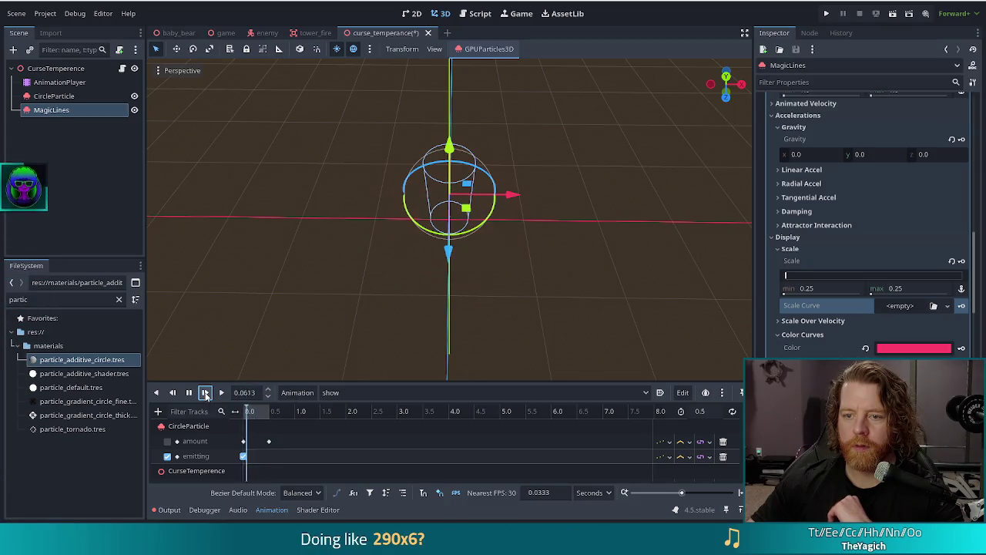
click(205, 393)
click(205, 393)
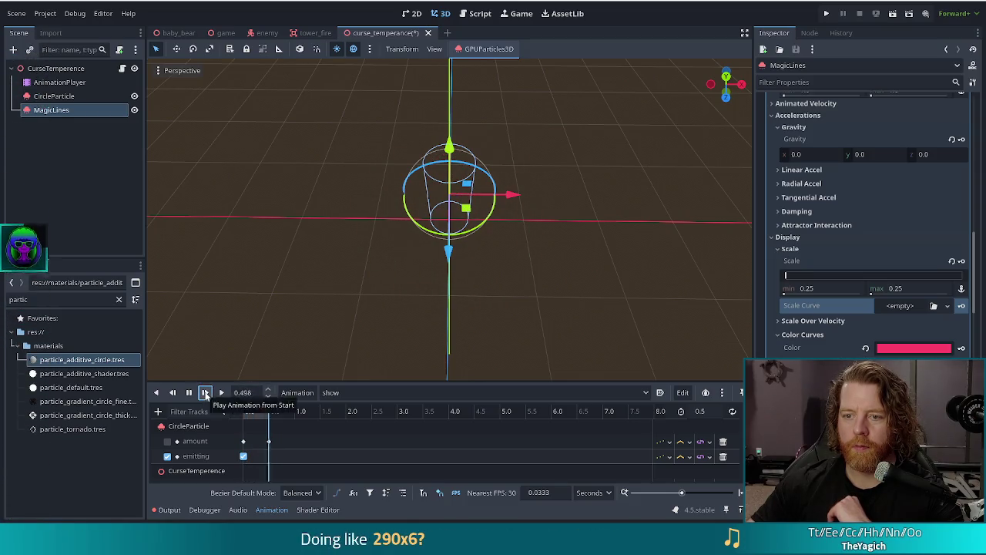
click(205, 393)
click(206, 393)
scroll(874, 289, up, 15)
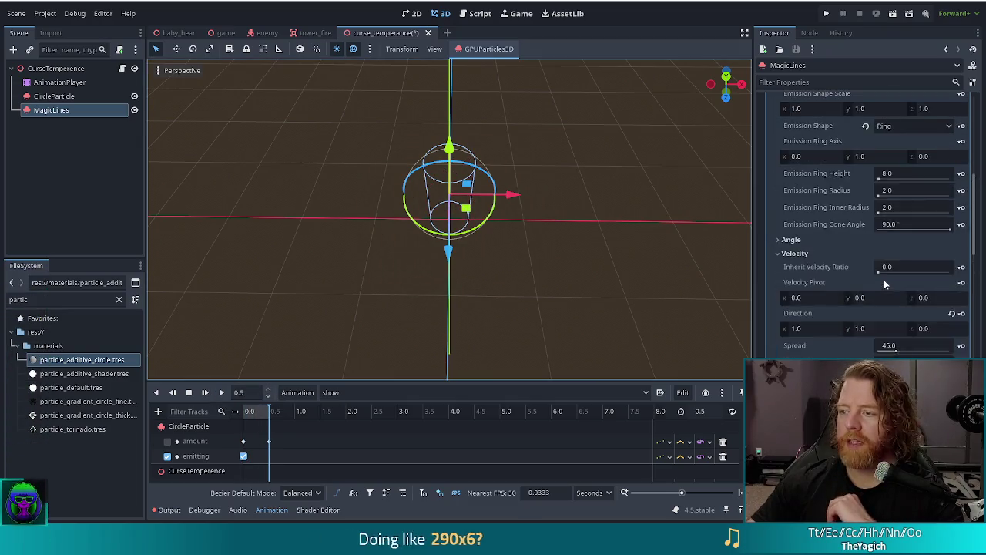
- Set MagicLines' particle Lifetime to 0.5 seconds and save the scene
scroll(842, 246, up, 5)
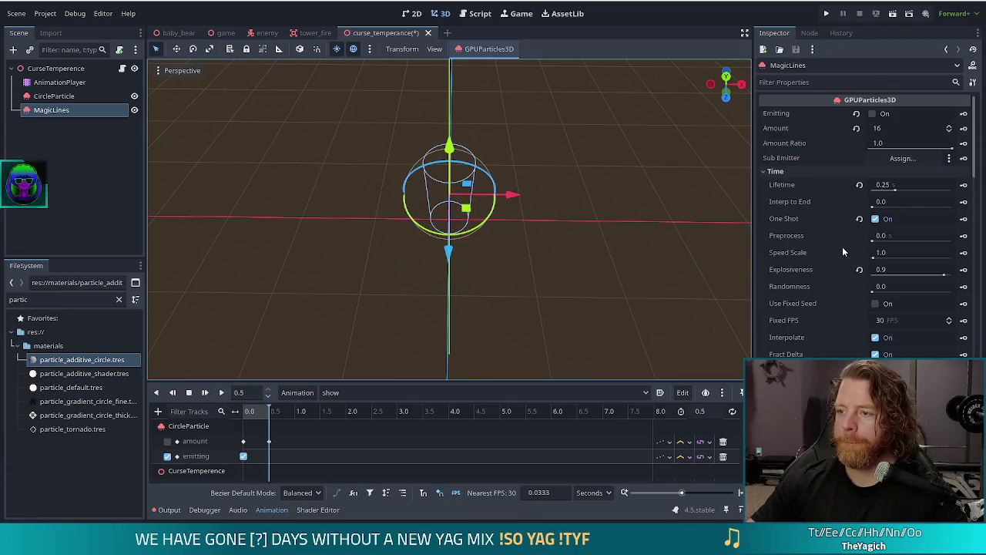
click(908, 184)
key(Return)
key(ctrl+s)
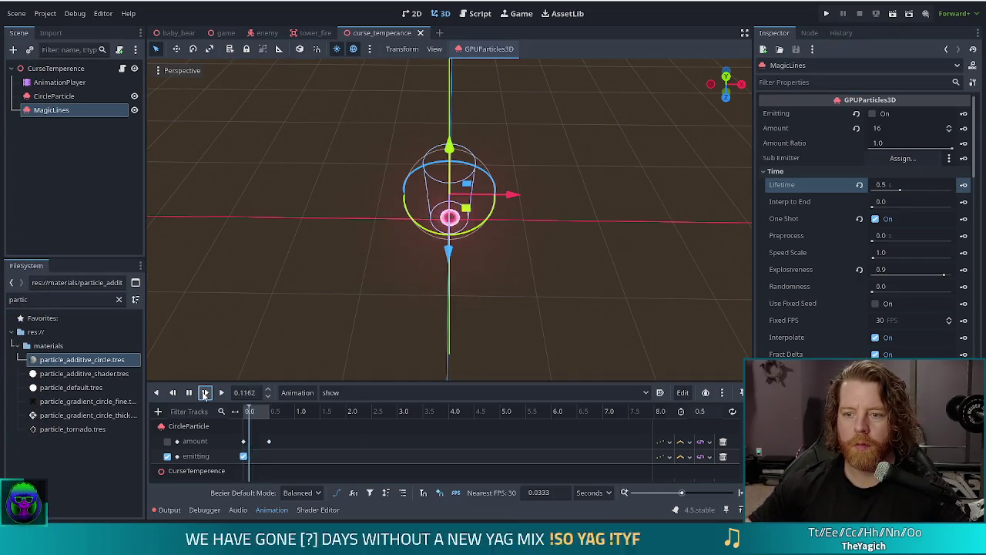
- Replay the show animation from the start to preview the longer-lived burst
click(204, 393)
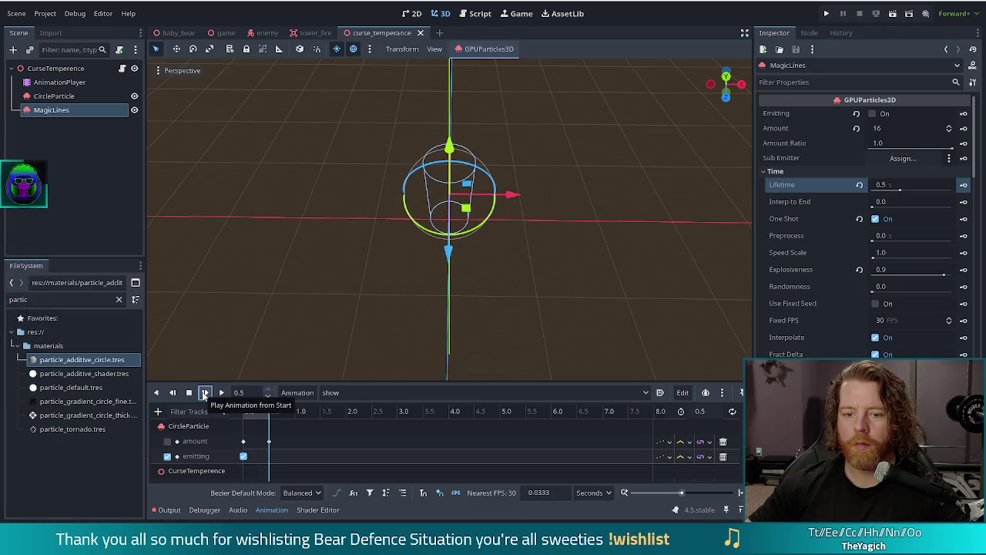
click(204, 393)
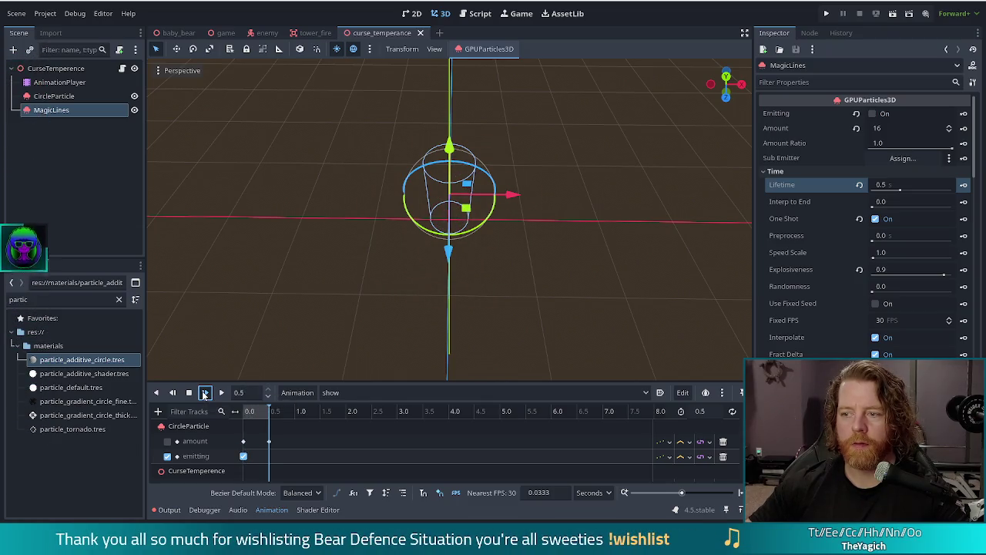
click(923, 187)
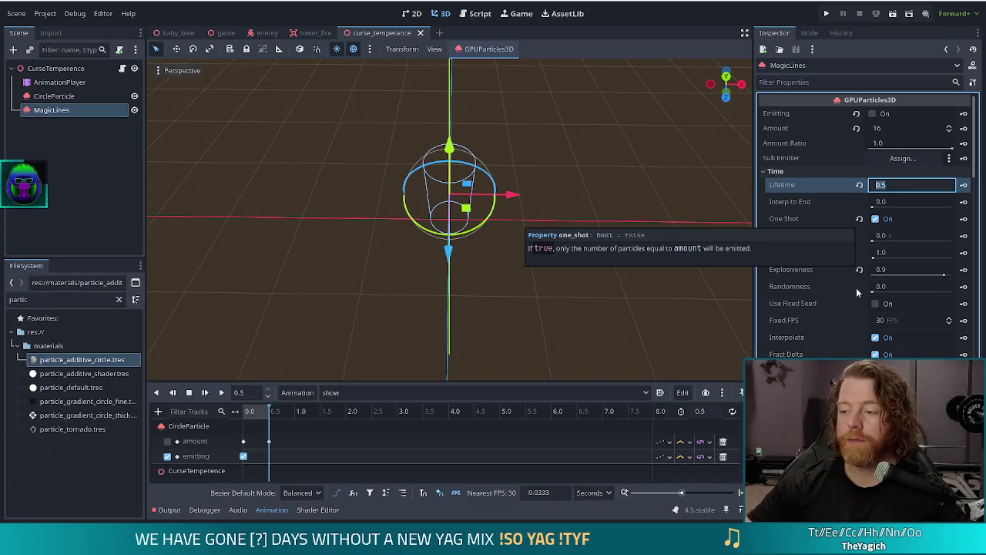
scroll(856, 287, down, 6)
scroll(864, 281, down, 5)
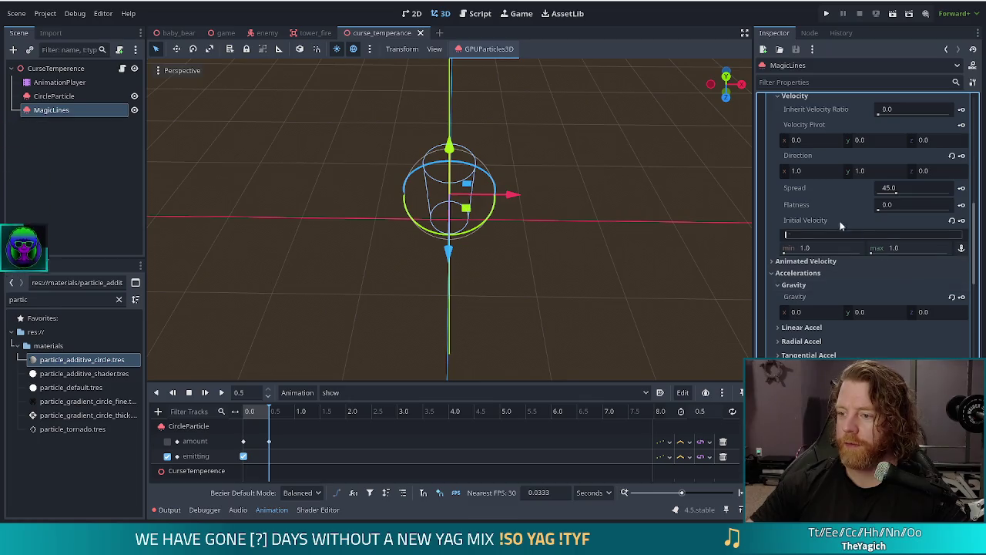
- Give MagicLines a new Scale Curve whose end point is dragged down to 0
scroll(864, 231, down, 3)
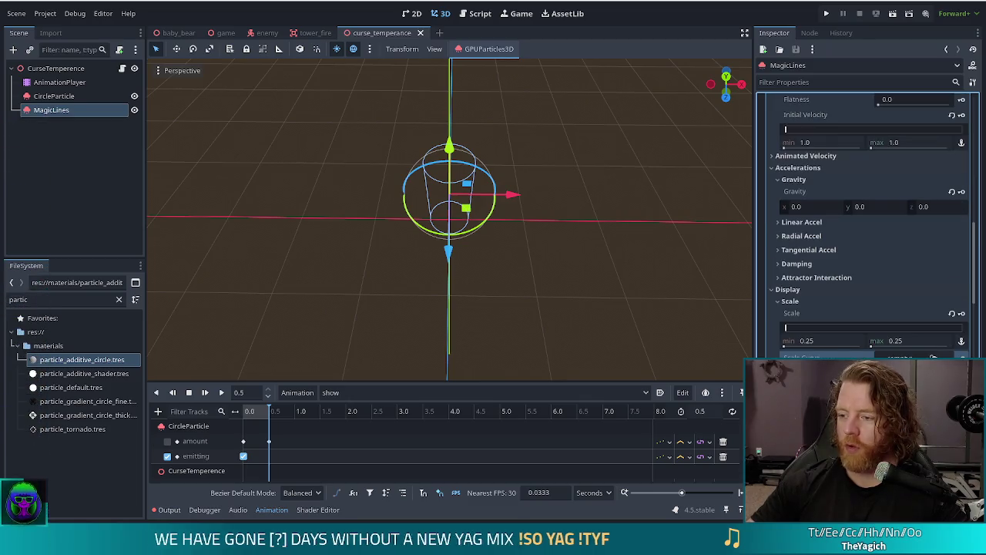
click(917, 357)
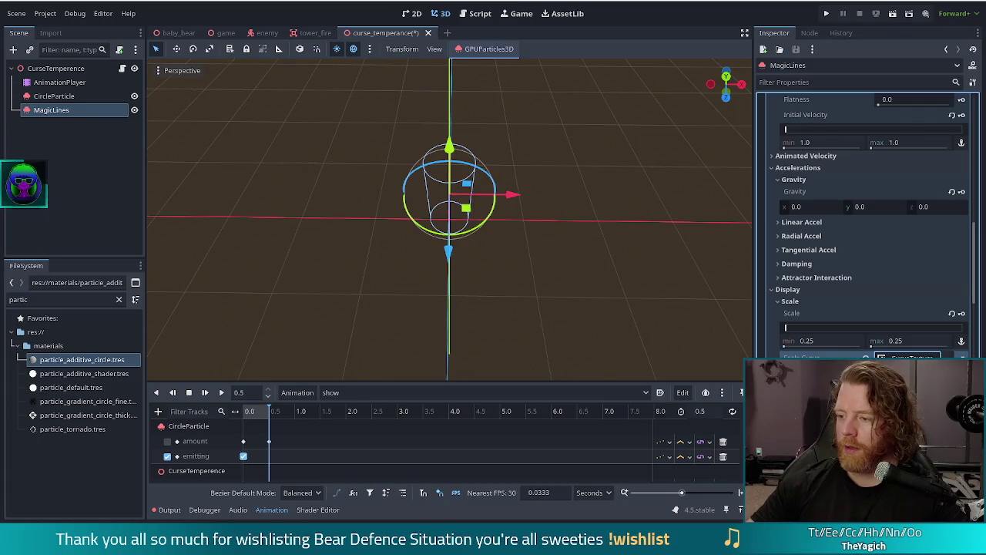
scroll(864, 232, down, 5)
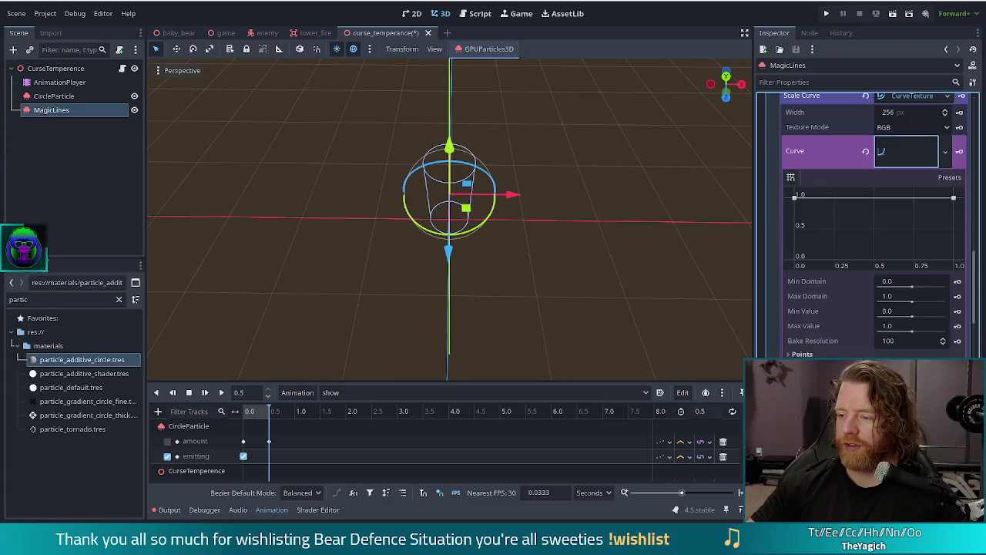
drag(954, 199, 953, 259)
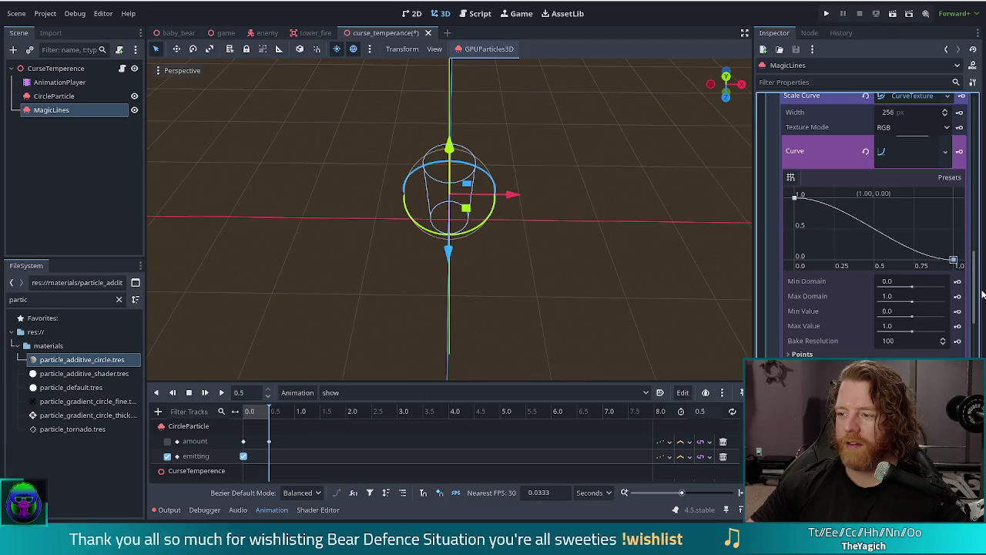
click(886, 152)
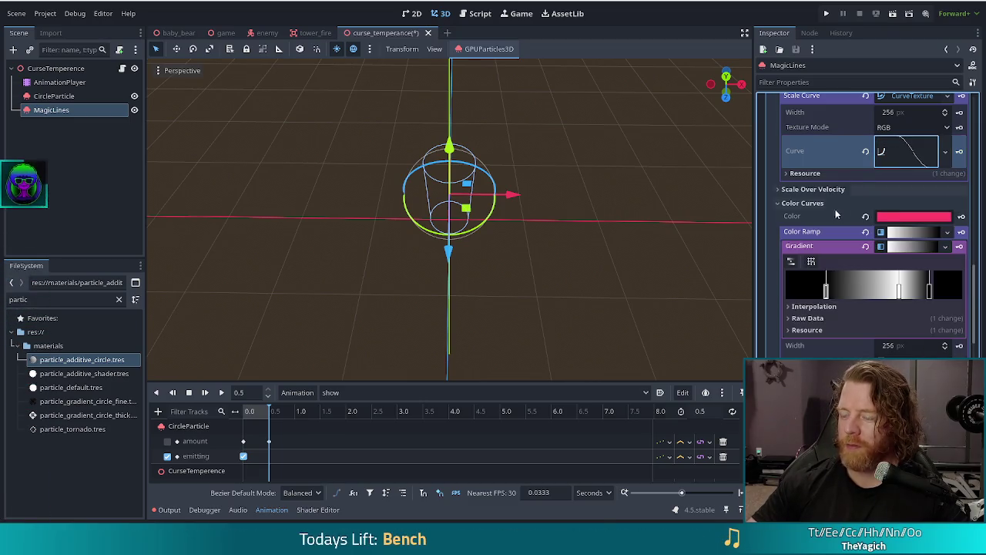
click(205, 393)
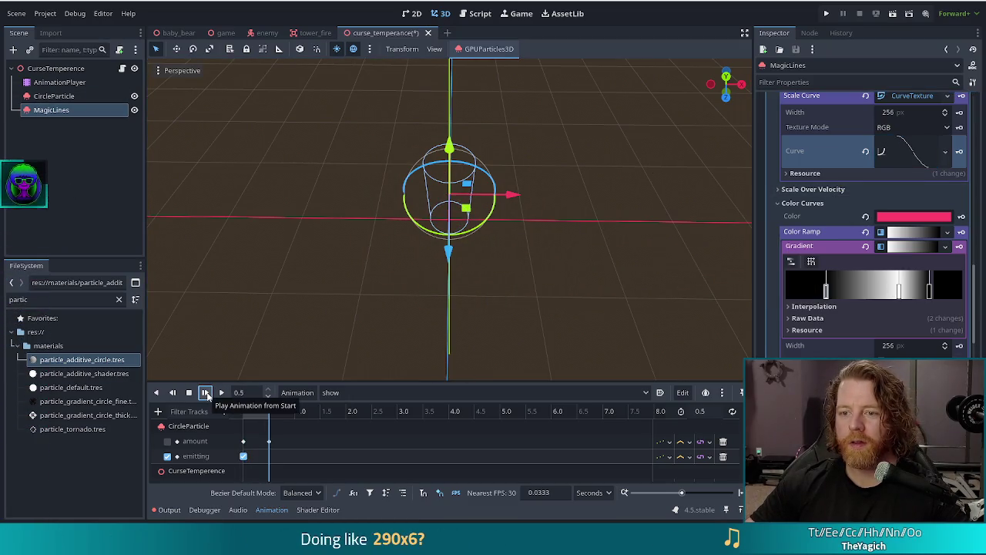
click(207, 393)
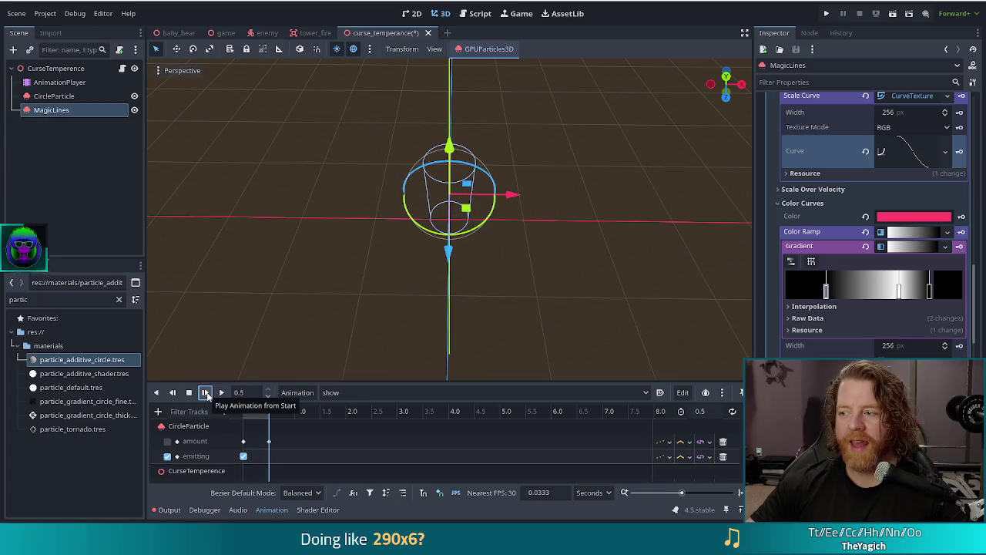
click(206, 393)
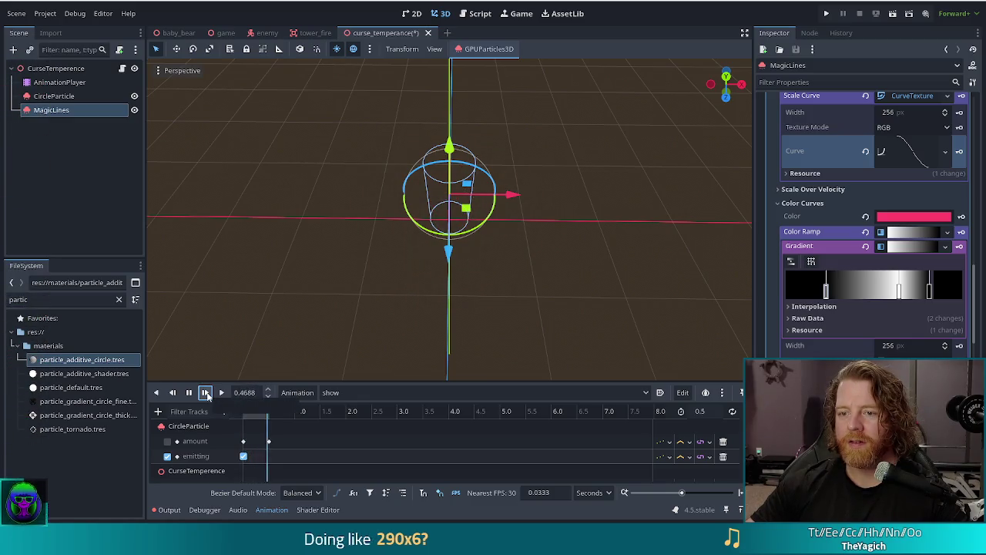
click(206, 393)
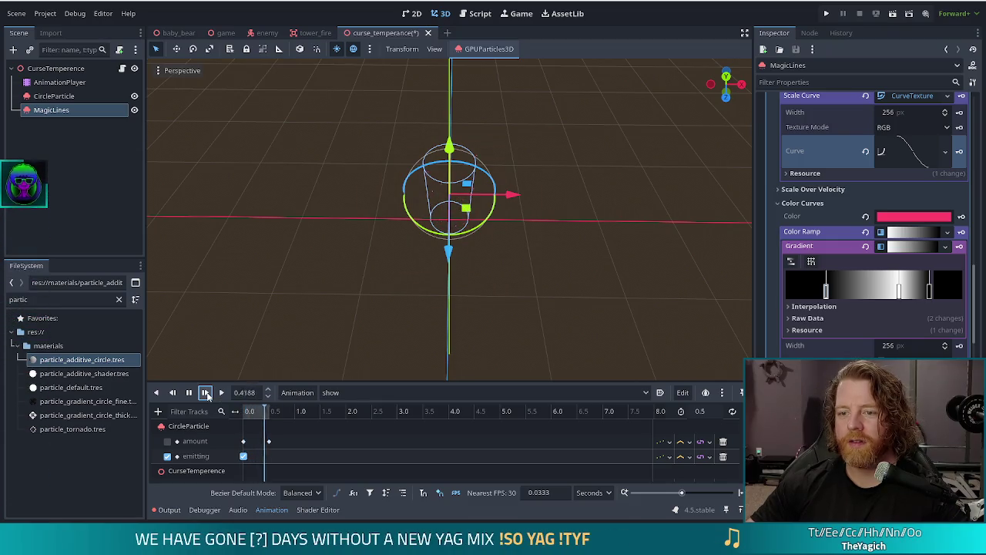
click(207, 393)
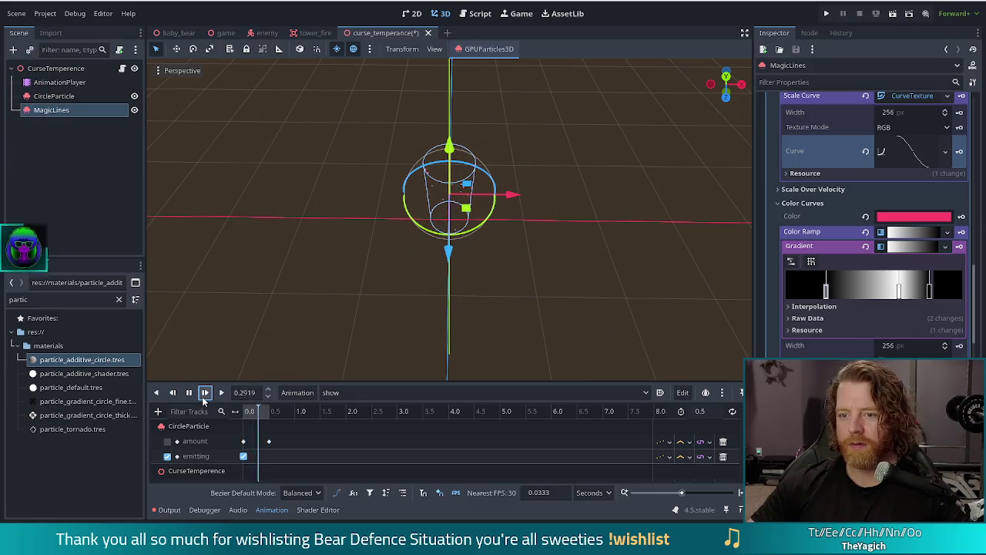
click(205, 393)
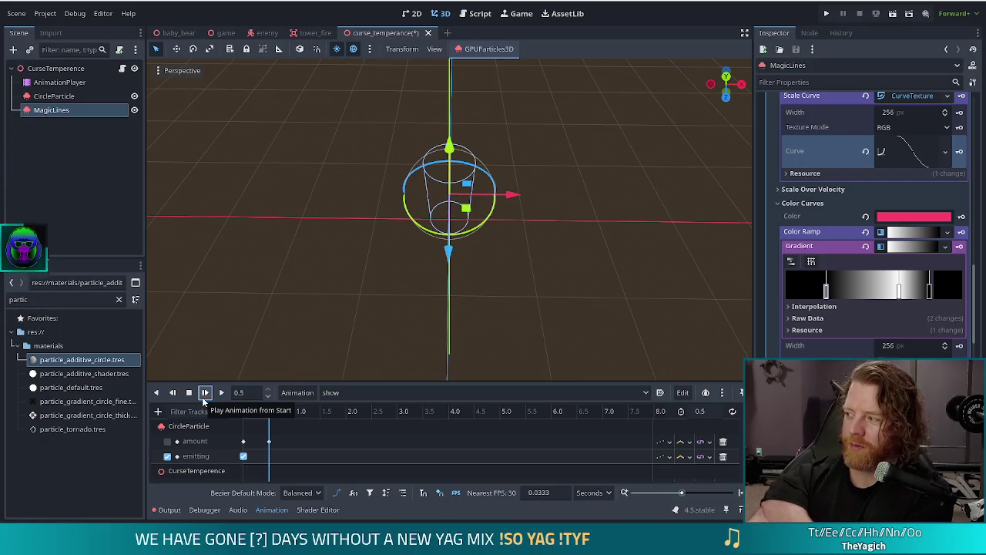
click(205, 393)
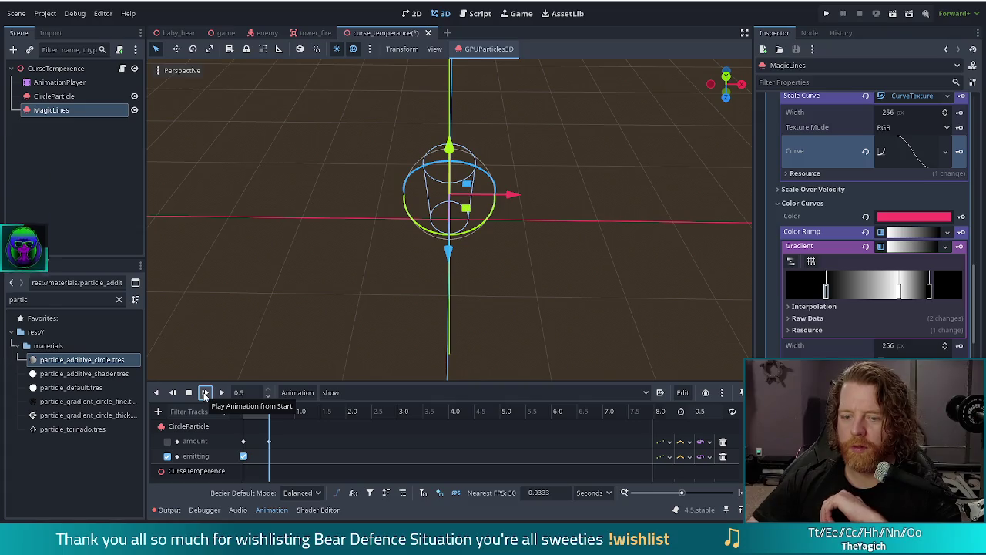
click(205, 393)
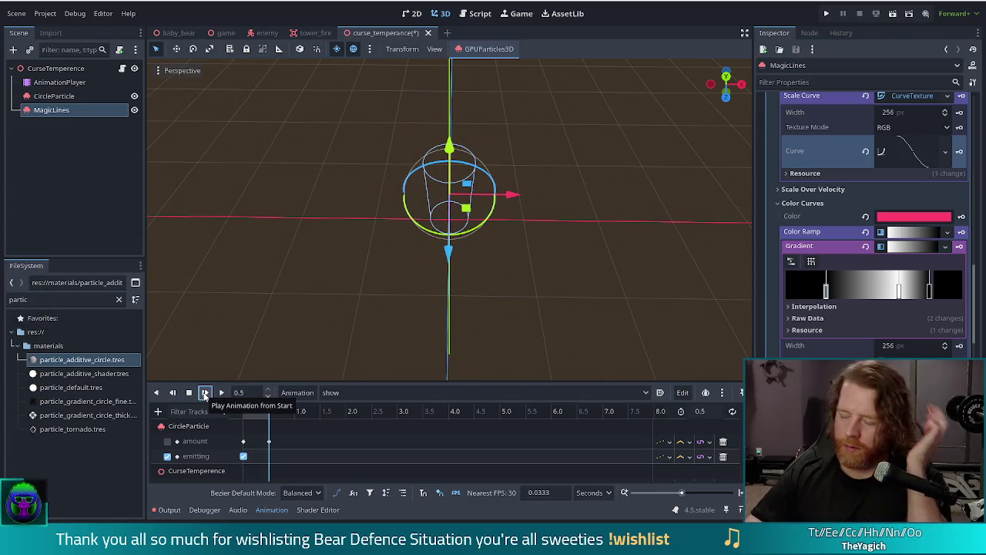
click(205, 393)
click(205, 393)
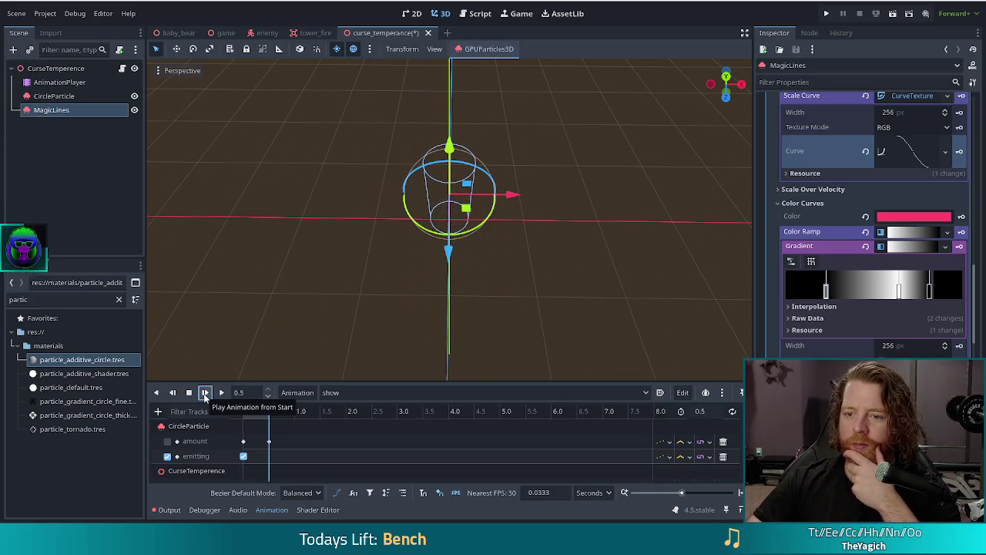
click(205, 393)
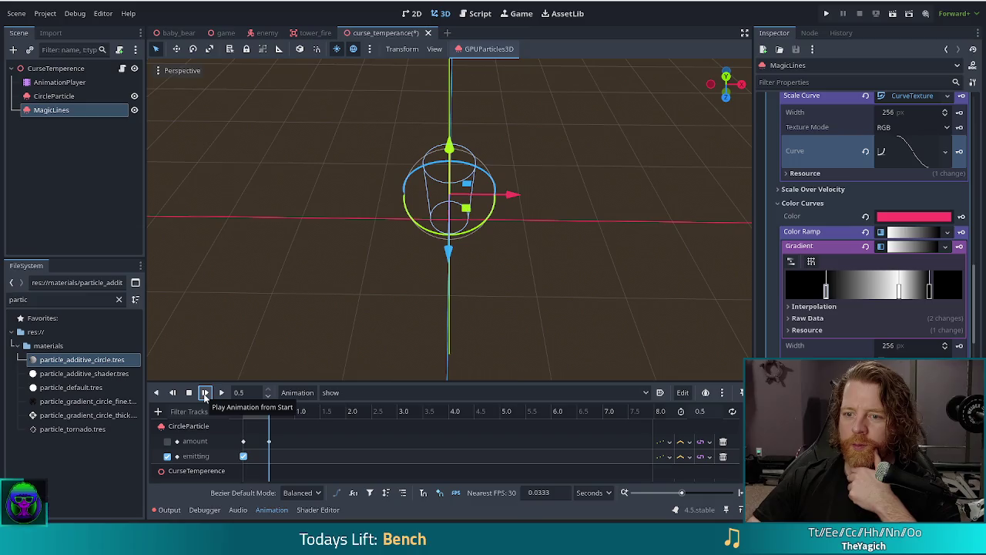
click(205, 393)
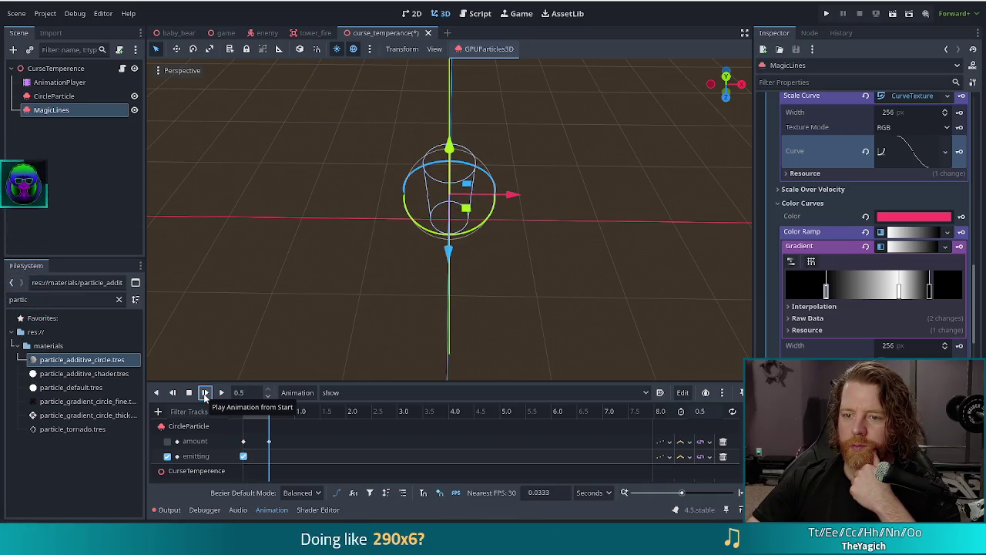
click(205, 393)
click(205, 393)
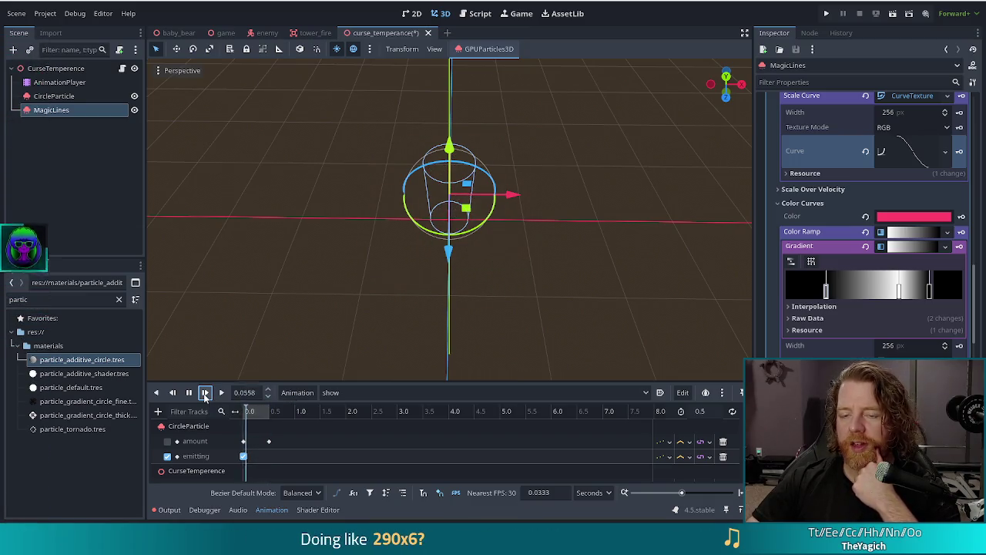
click(205, 393)
click(205, 393)
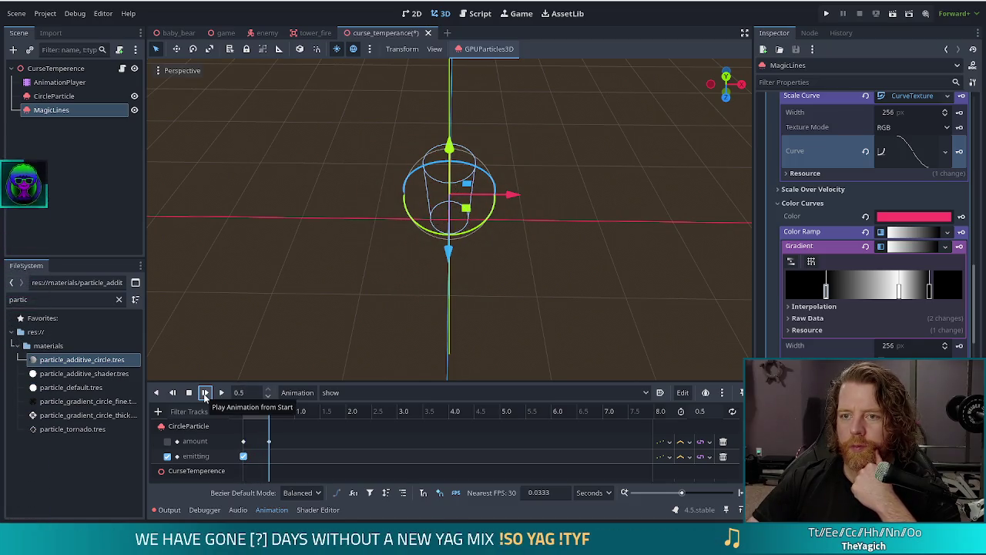
key(ctrl+s)
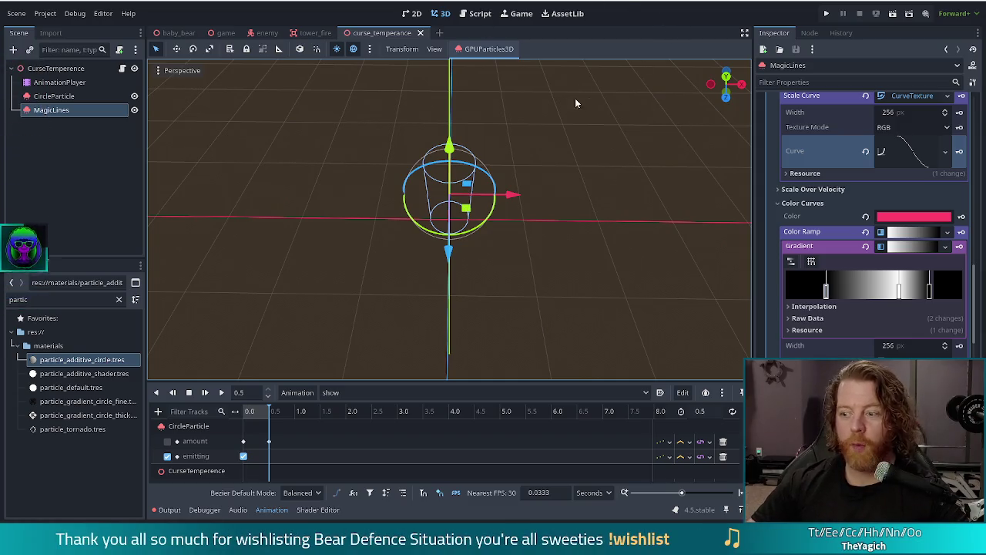
- Run the project, start a new game, and set crystal golem enemies through the console
click(827, 16)
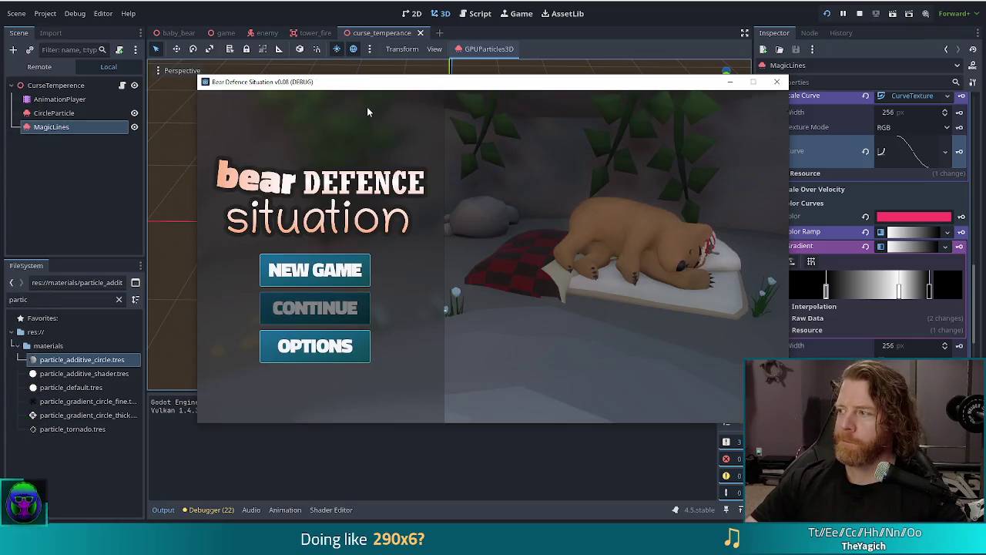
click(359, 274)
key(grave)
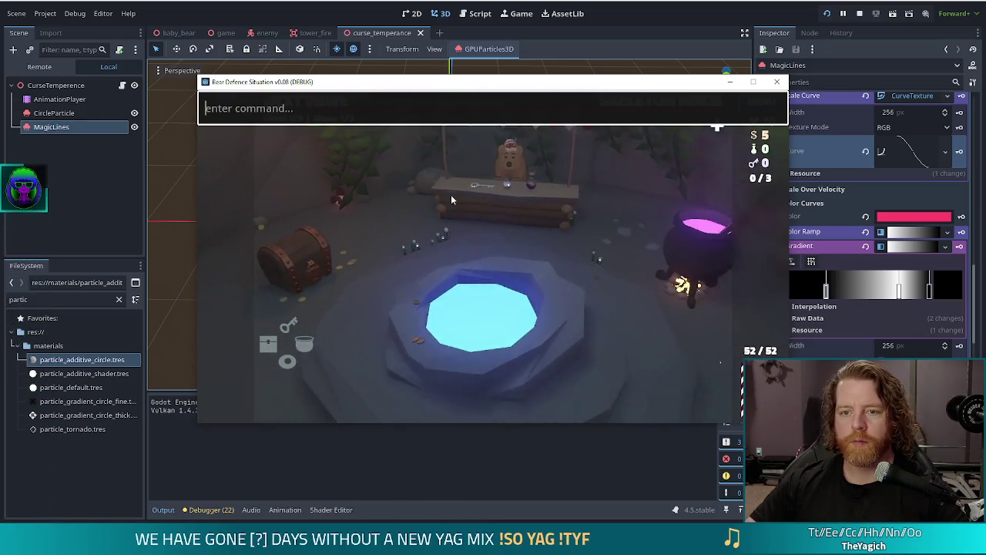
text(set_enemy)
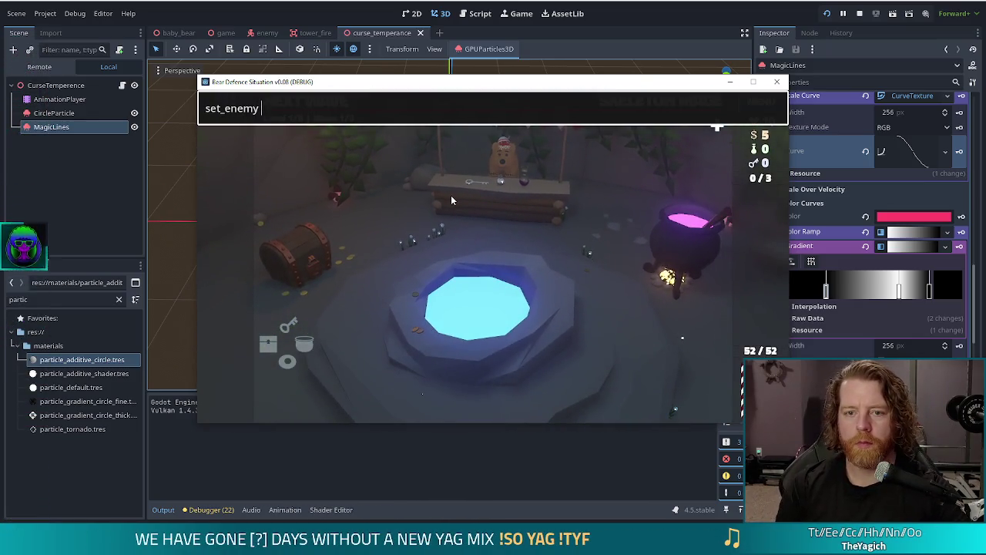
text(_crystals)
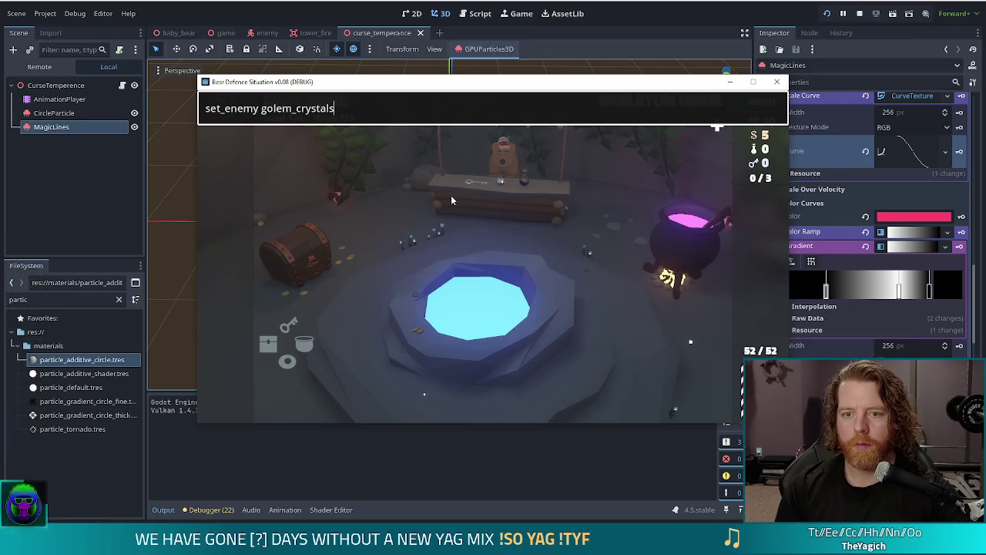
key(Return)
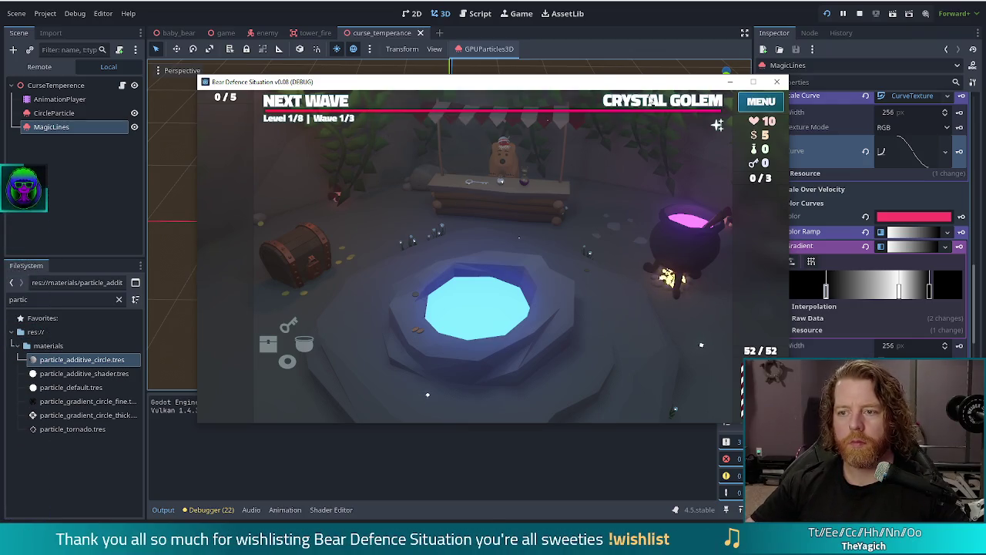
click(651, 100)
- Enter the console command set_ability curse_temperance
key(grave)
key(Up)
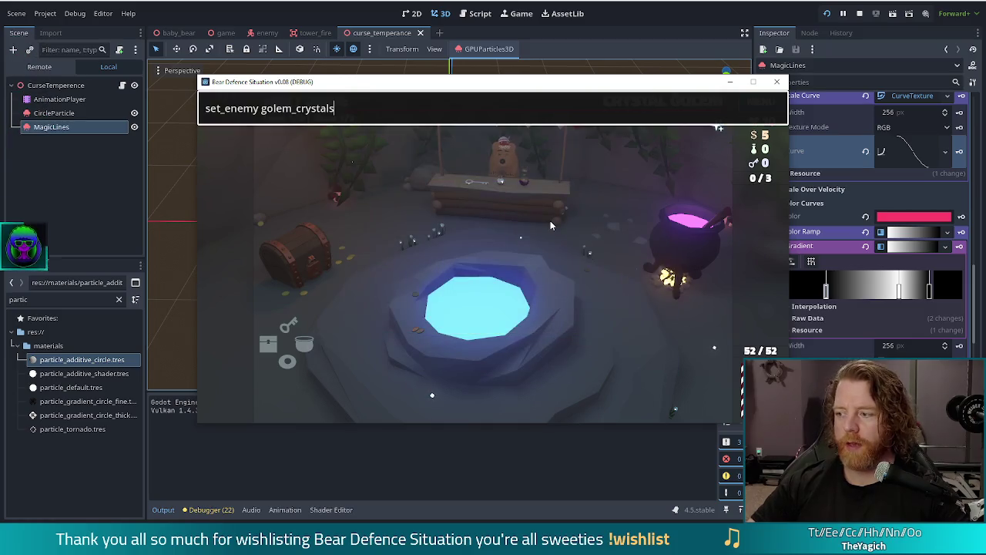
key(ctrl+a)
text(set_abil)
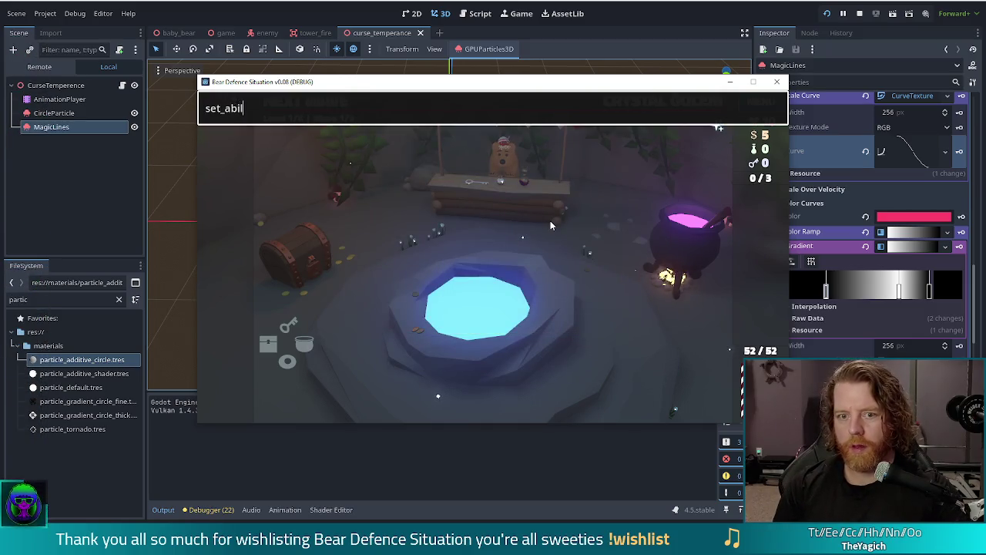
text(ity curse)
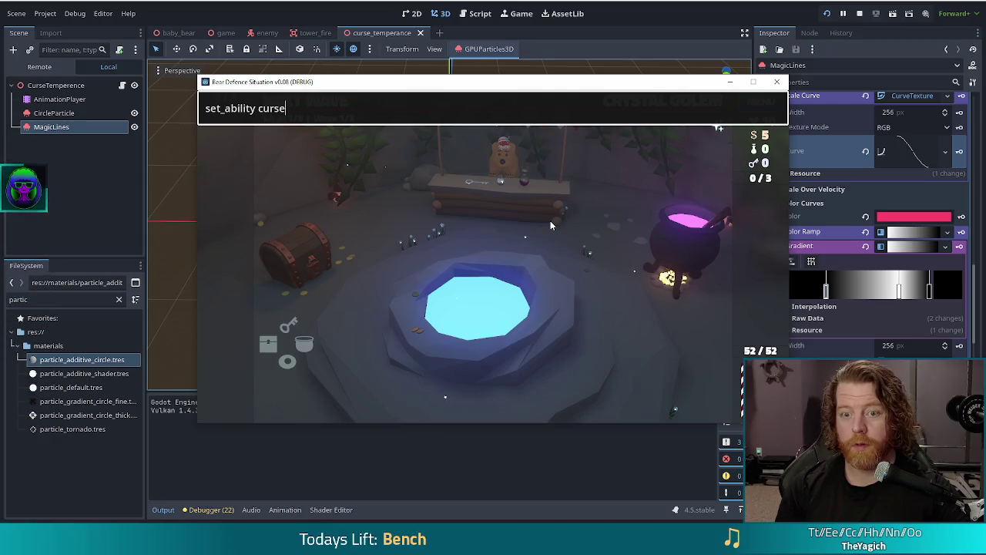
text(_temperance)
key(BackSpace)
key(BackSpace)
key(BackSpace)
text(e)
key(BackSpace)
text(ance)
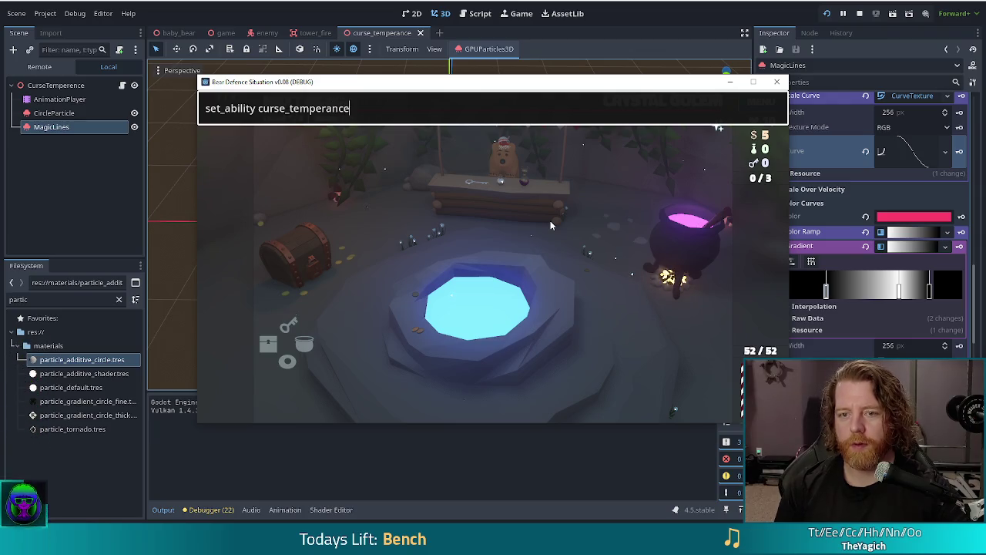
key(Return)
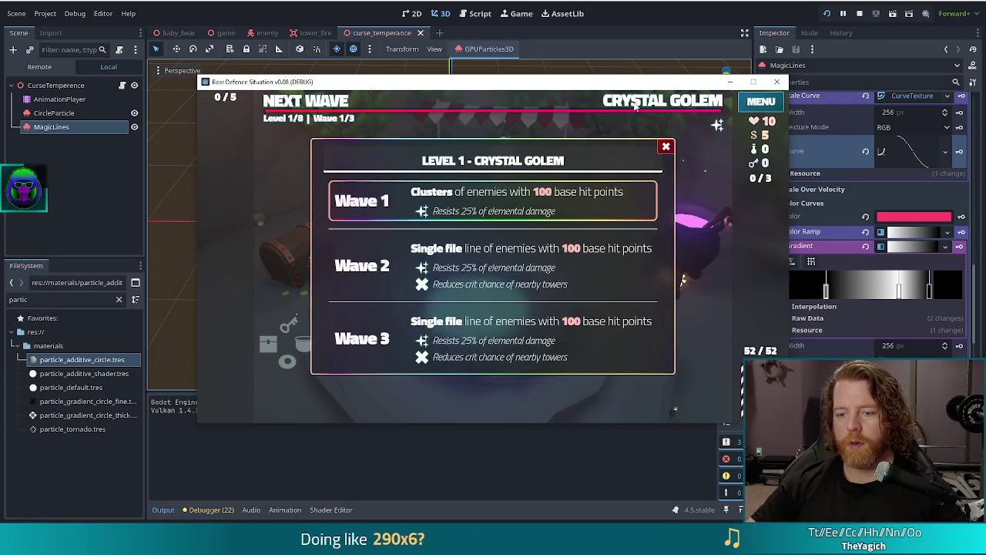
- Play card hands to place two Ballista towers beside the right-hand and top paths
click(304, 112)
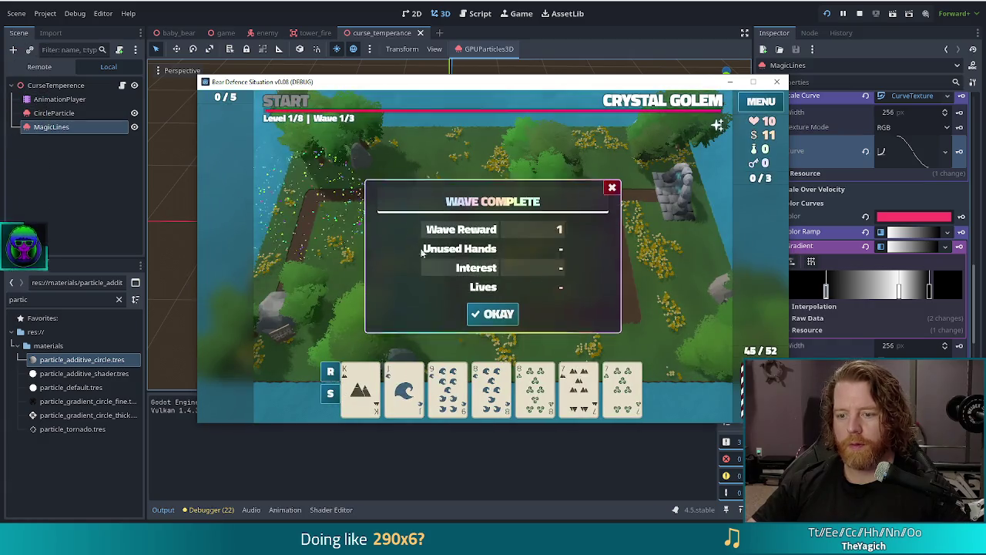
click(495, 316)
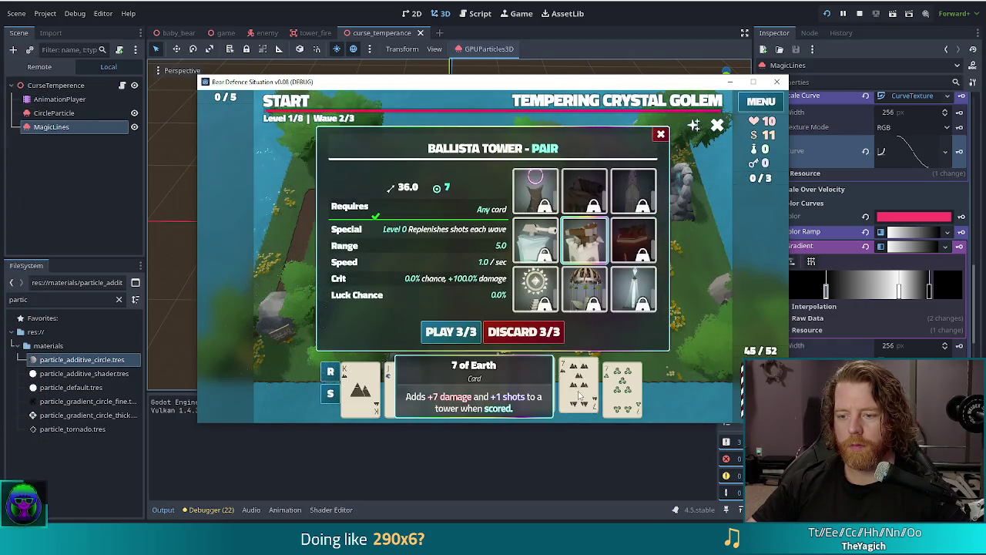
click(450, 331)
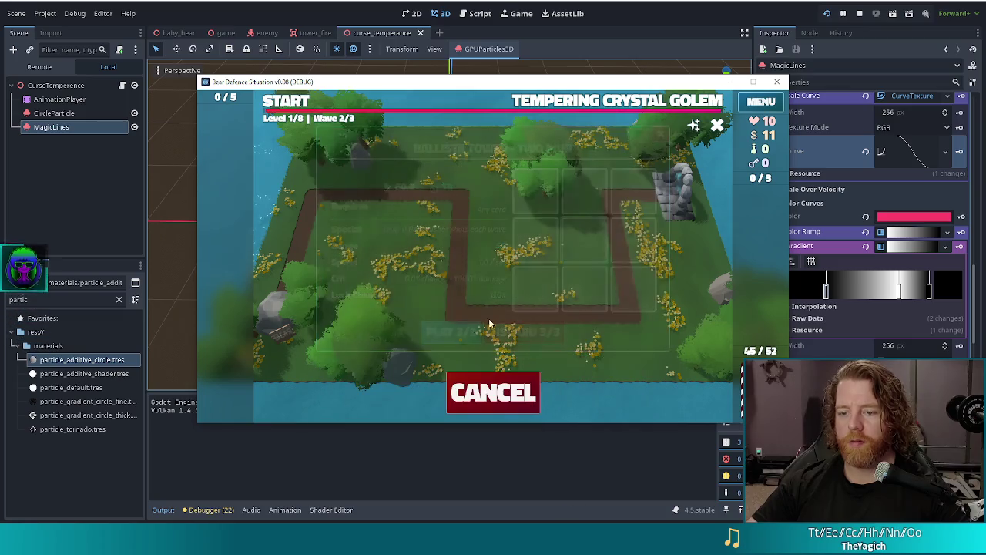
click(612, 296)
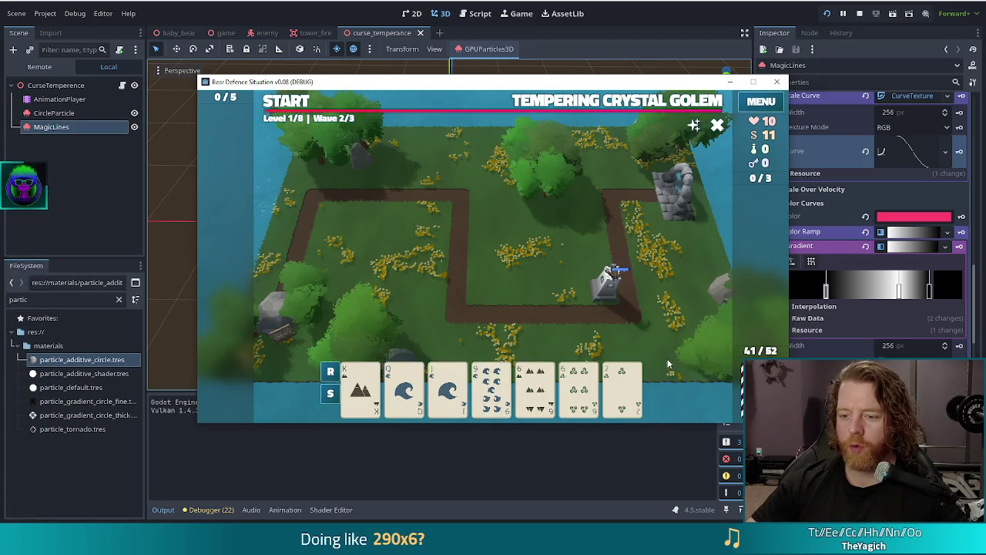
click(535, 381)
click(579, 381)
click(451, 331)
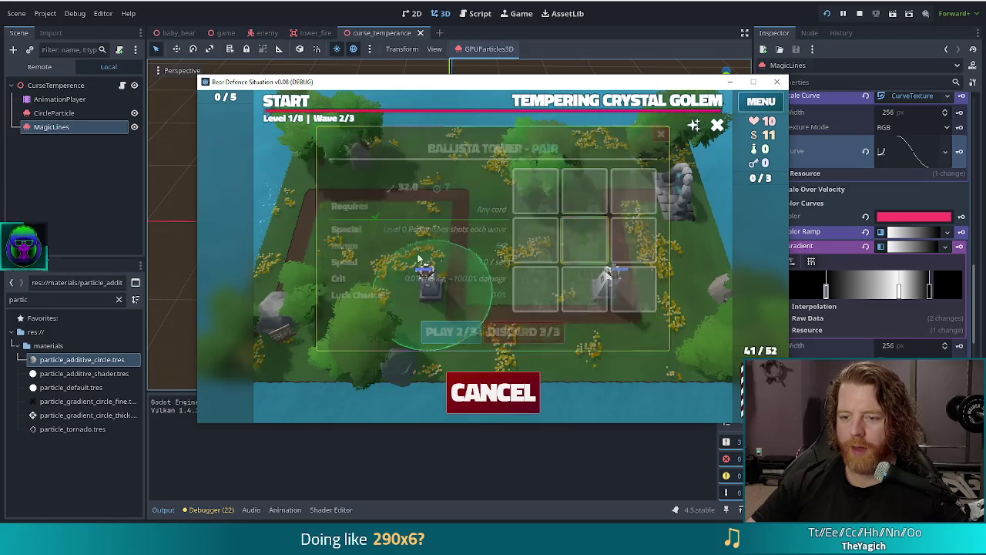
click(432, 193)
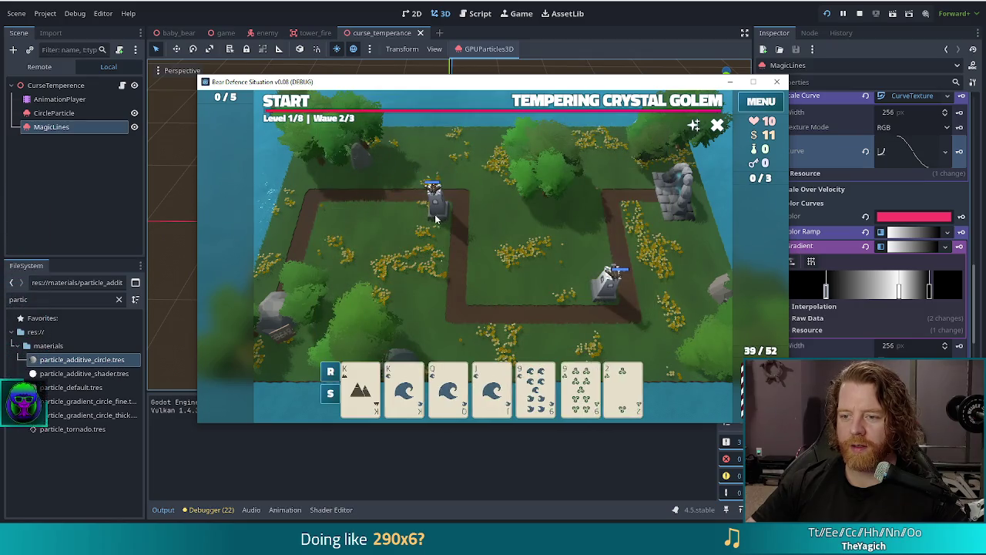
- Start the enemy wave, pause to inspect the curse effect, and stop the game
click(289, 102)
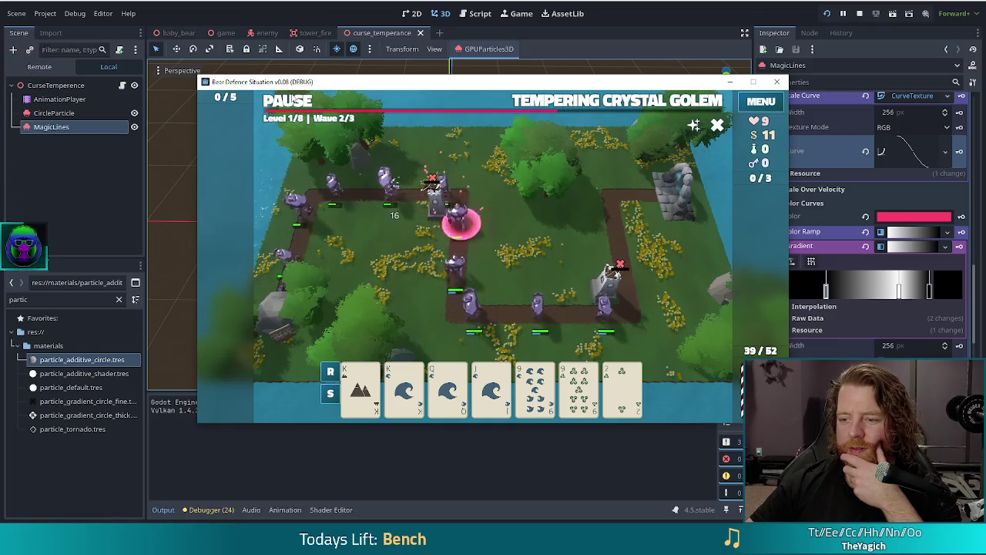
click(293, 99)
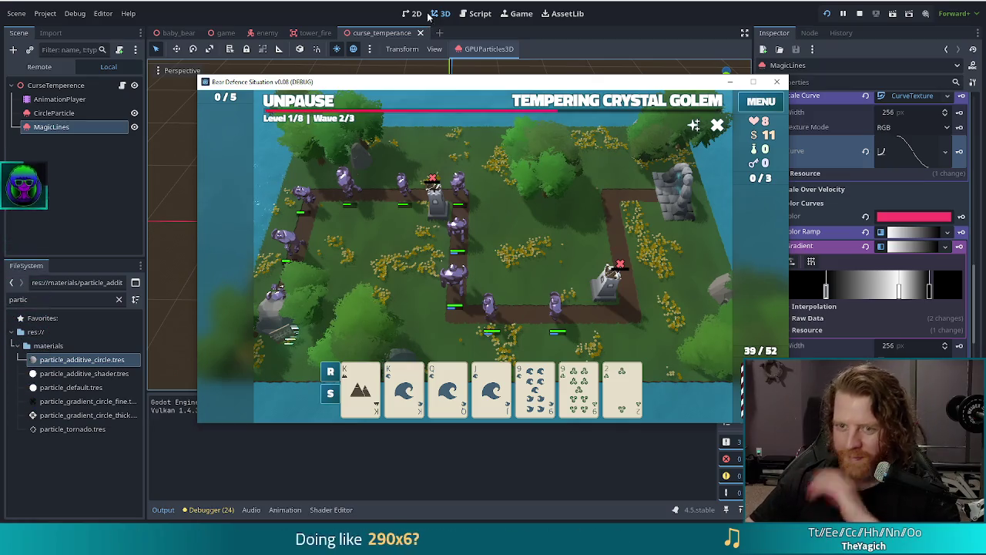
key(F8)
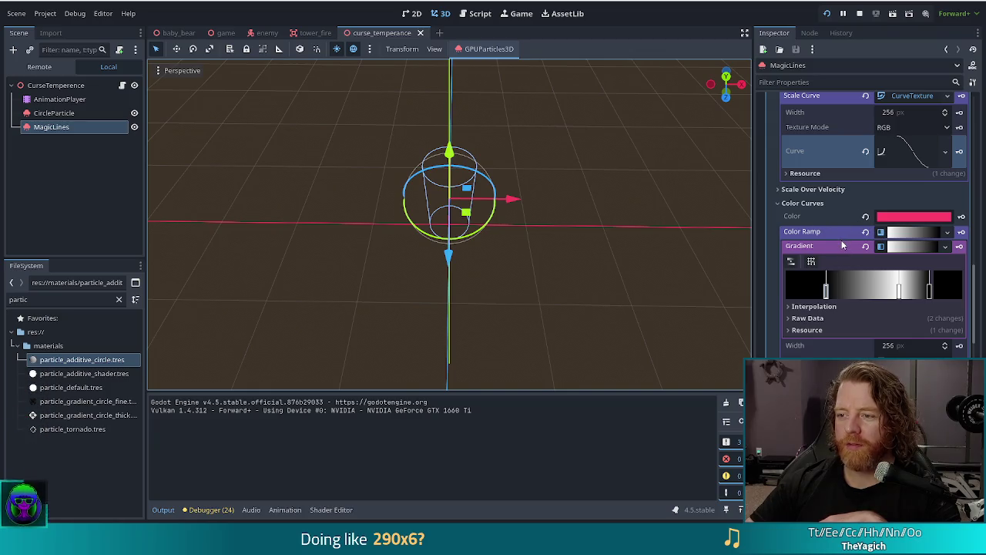
- Set the MagicLines emission ring to height 4, radius 1.5 and inner radius 1.5
scroll(842, 244, up, 1)
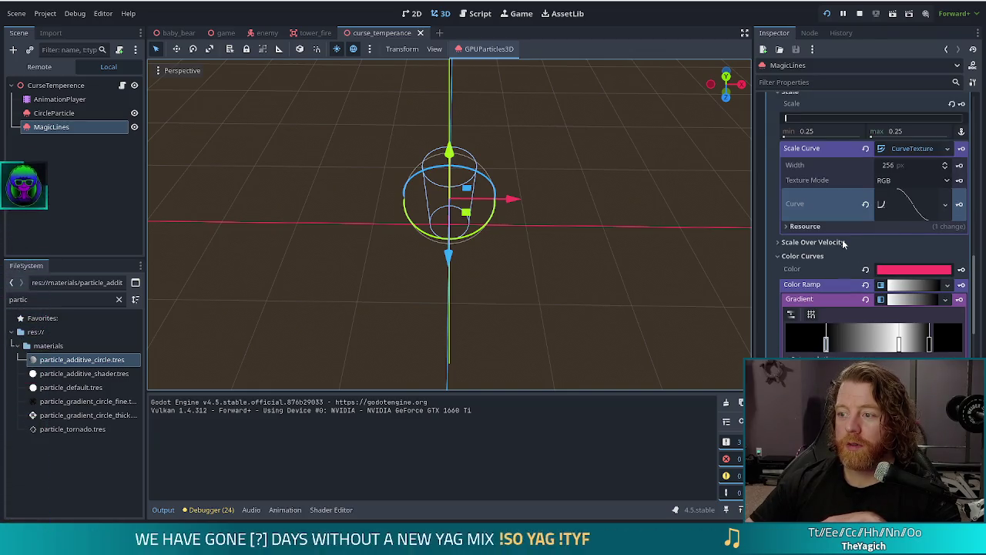
scroll(842, 245, up, 4)
scroll(855, 203, up, 8)
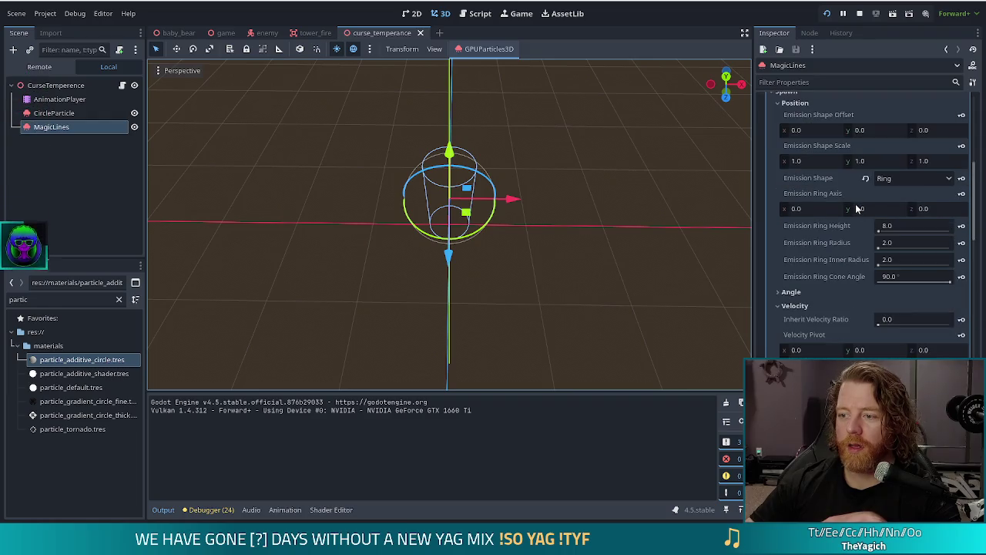
click(901, 228)
text(4)
key(Return)
click(898, 243)
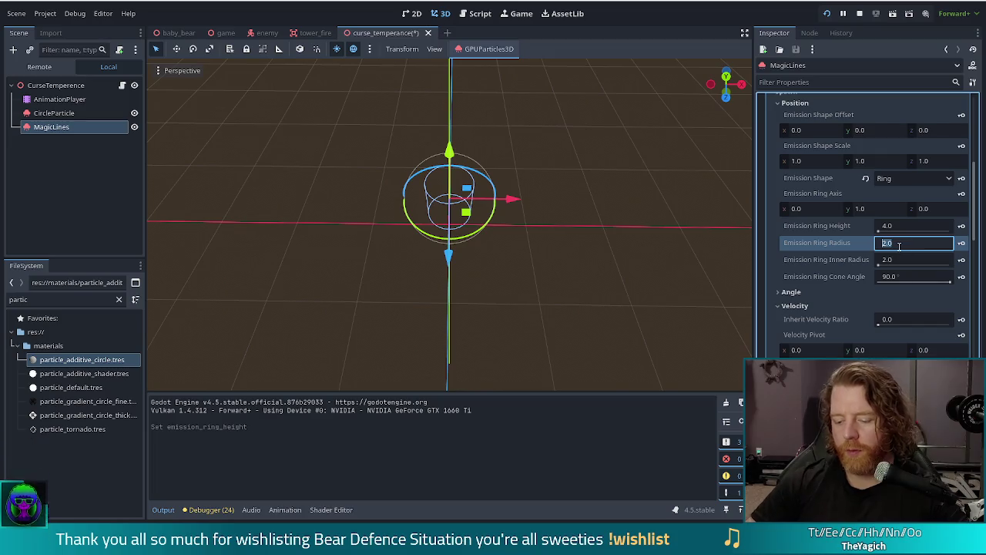
text(1.5)
key(Tab)
text(1.5)
key(Return)
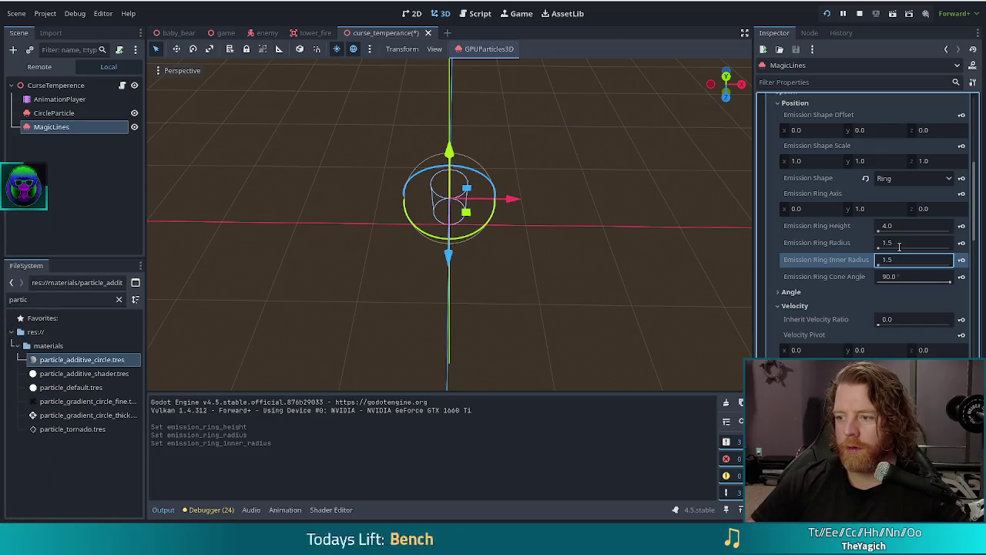
- In Front view, move the MagicLines effect lower and save the scene
key(KP_1)
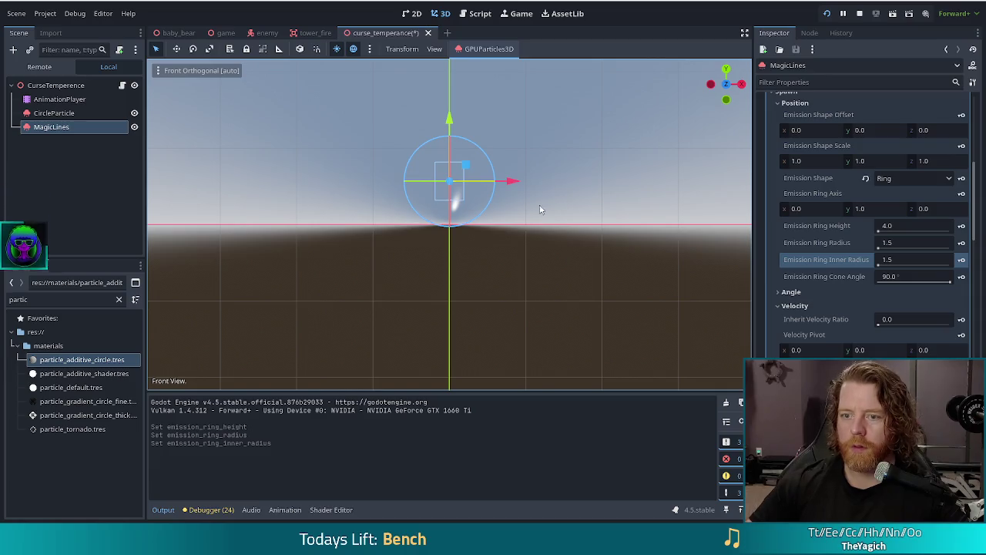
drag(452, 112, 451, 140)
key(ctrl+s)
- Return to a perspective view and play the AnimationPlayer's show animation
mouse_move(513, 278)
mouse_down()
mouse_move(645, 203)
mouse_move(594, 222)
mouse_up()
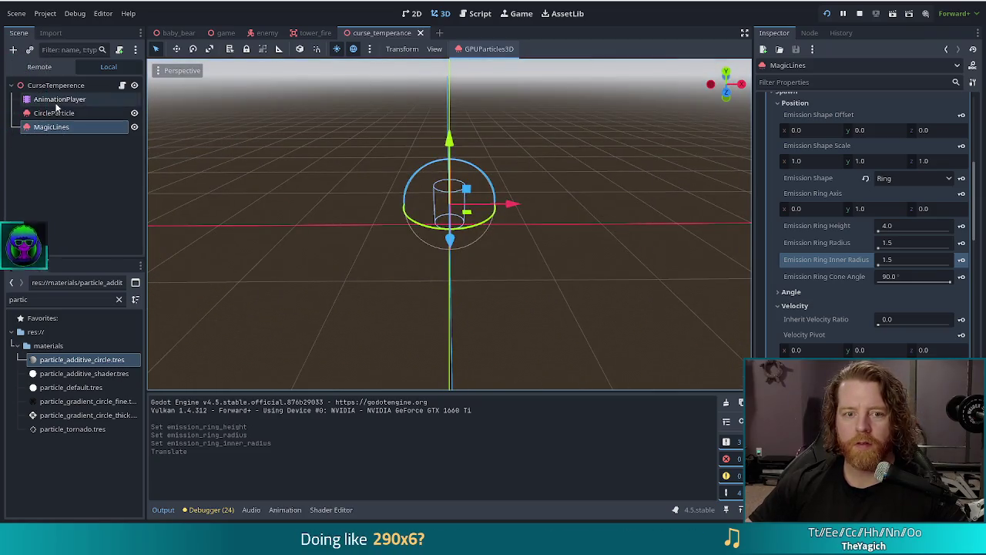
click(62, 98)
click(206, 394)
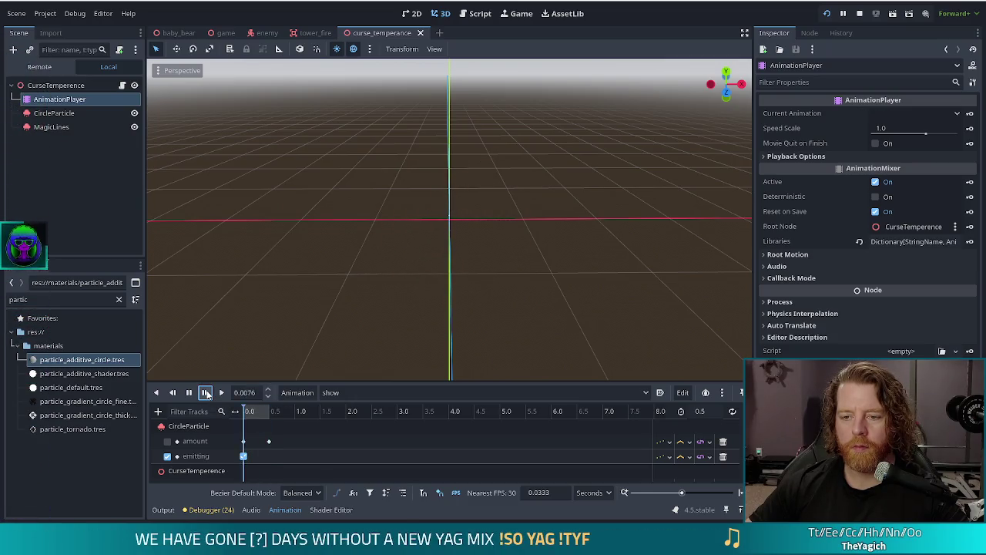
- Replay the show animation from the start several times to watch the ring burst
click(206, 394)
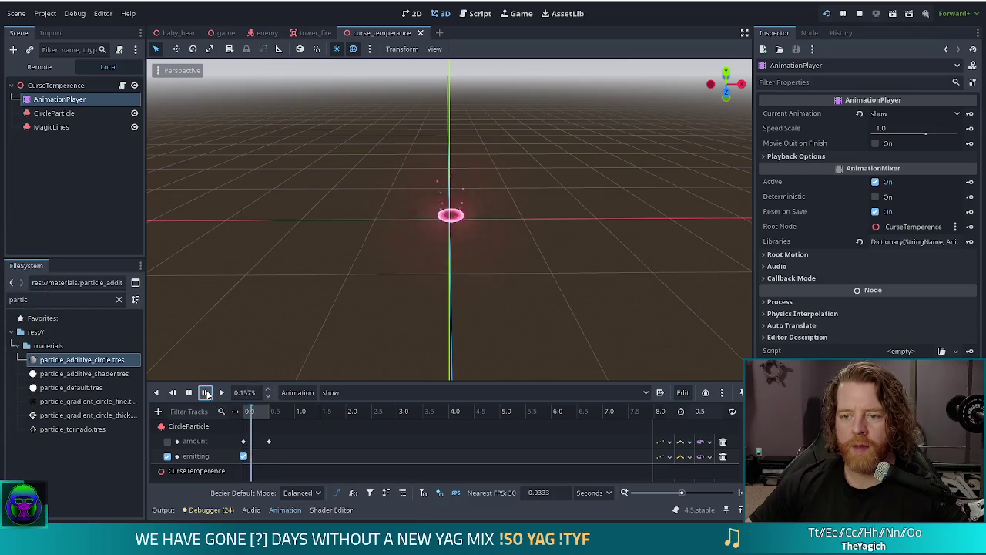
click(206, 393)
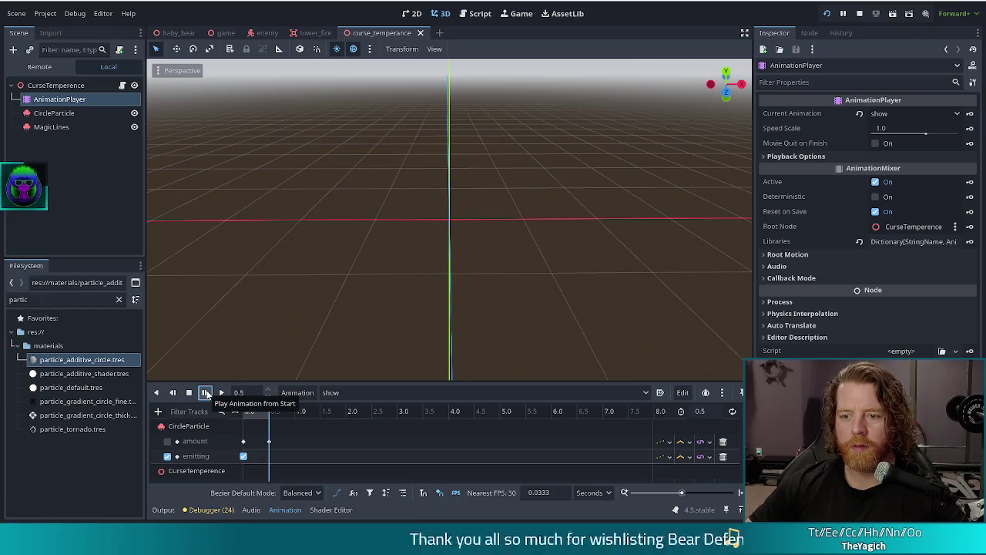
click(207, 394)
click(206, 394)
click(207, 393)
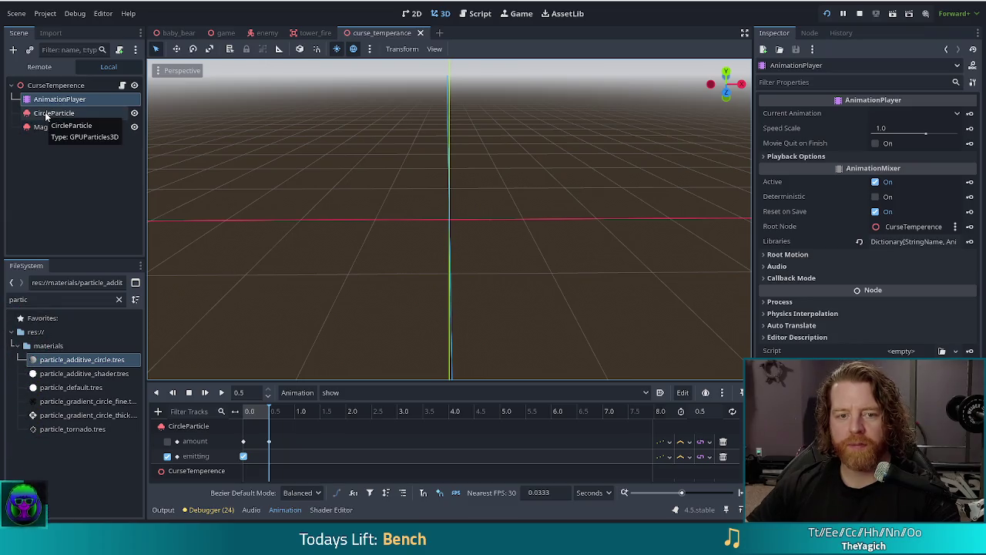
- Inspect MagicLines, replay the show animation twice more, and save the curse_temperance scene
click(48, 127)
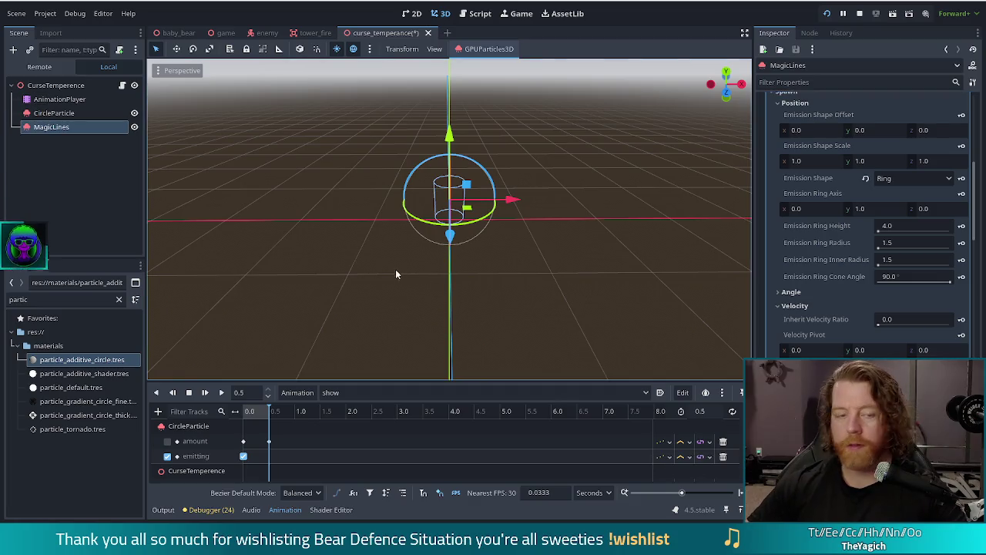
click(67, 102)
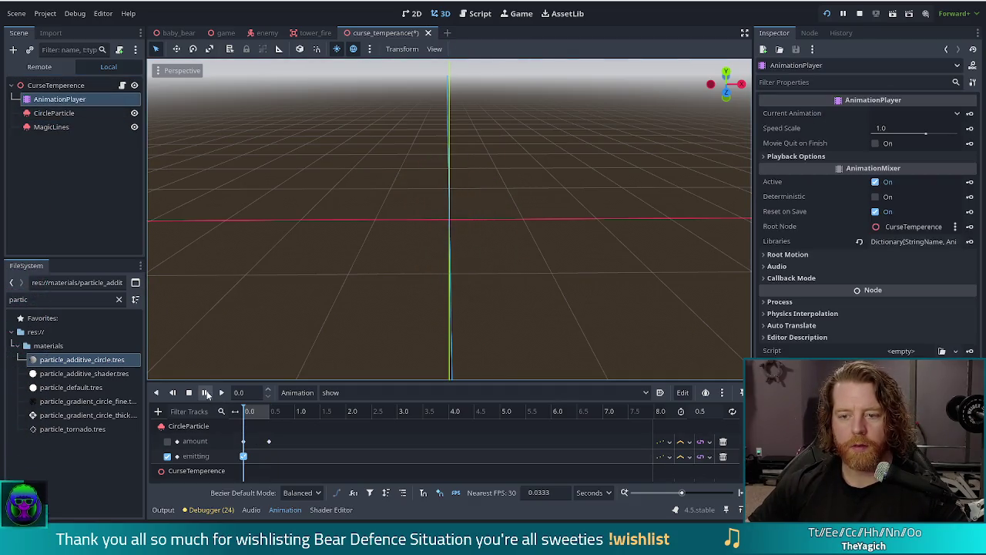
click(207, 393)
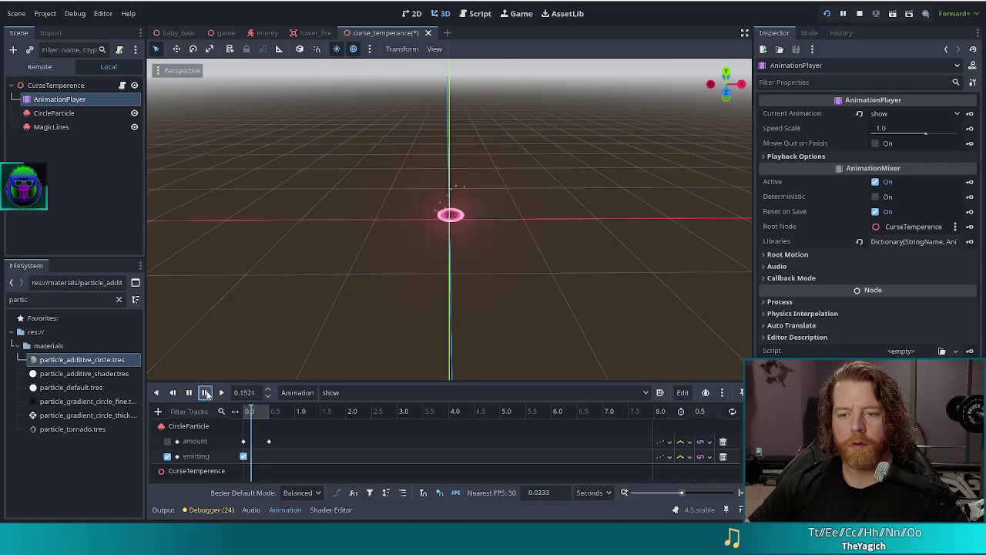
click(207, 393)
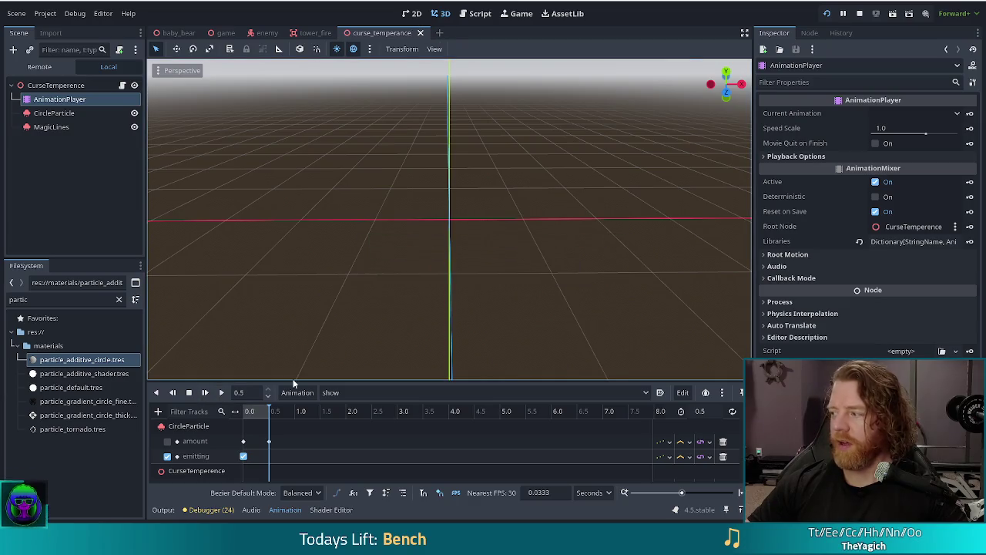
key(ctrl+s)
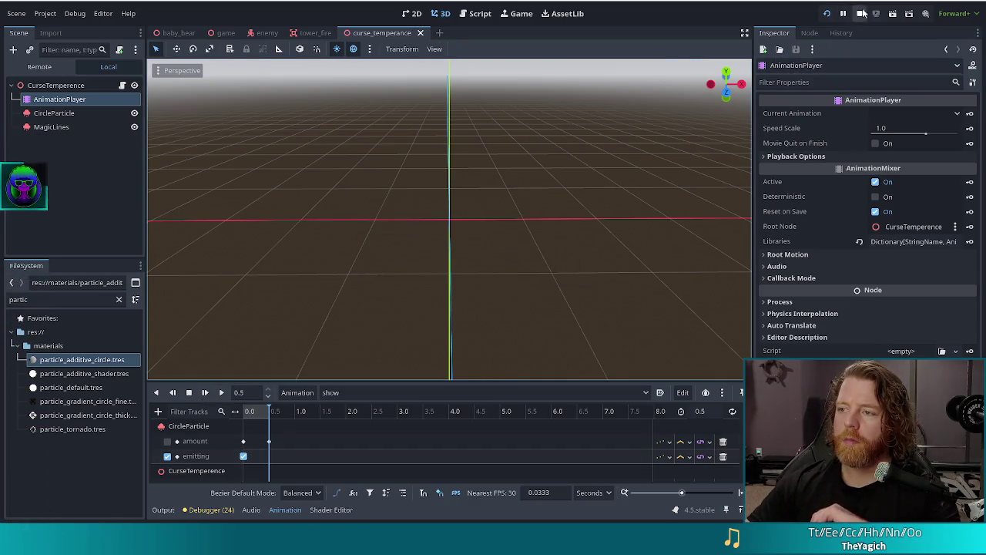
- Run the project and start a new game
click(827, 14)
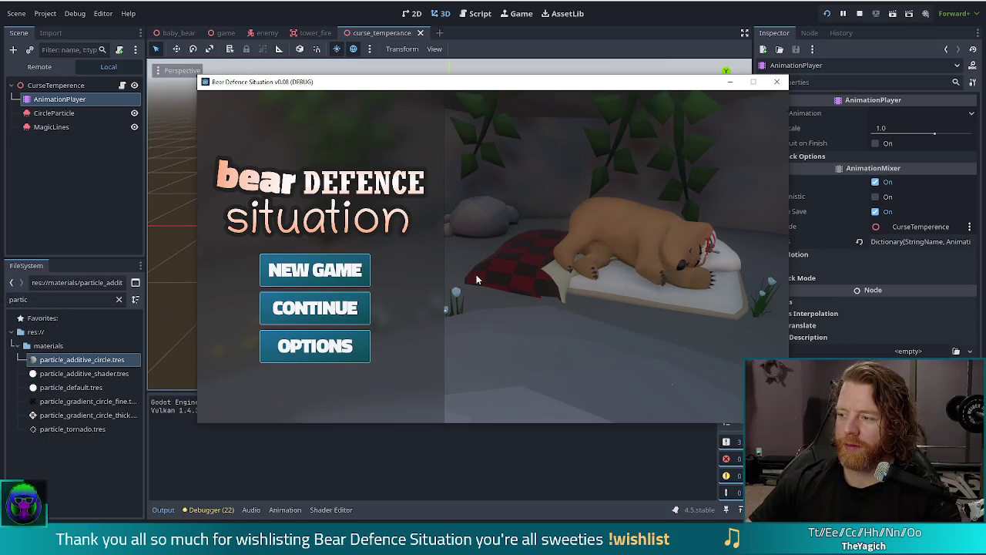
click(325, 280)
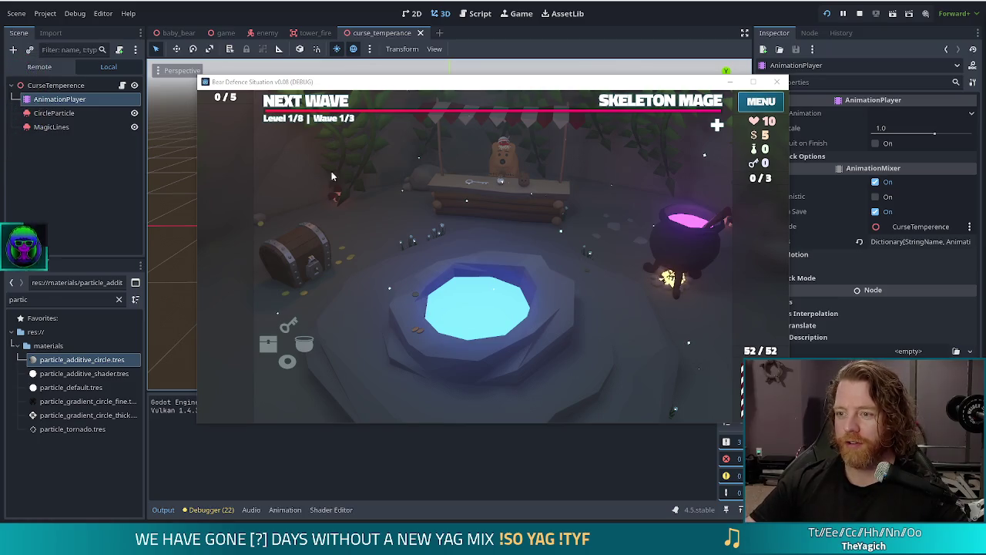
click(394, 196)
- Use the in-game console to set the enemy to golem_crystals
key(grave)
text(set)
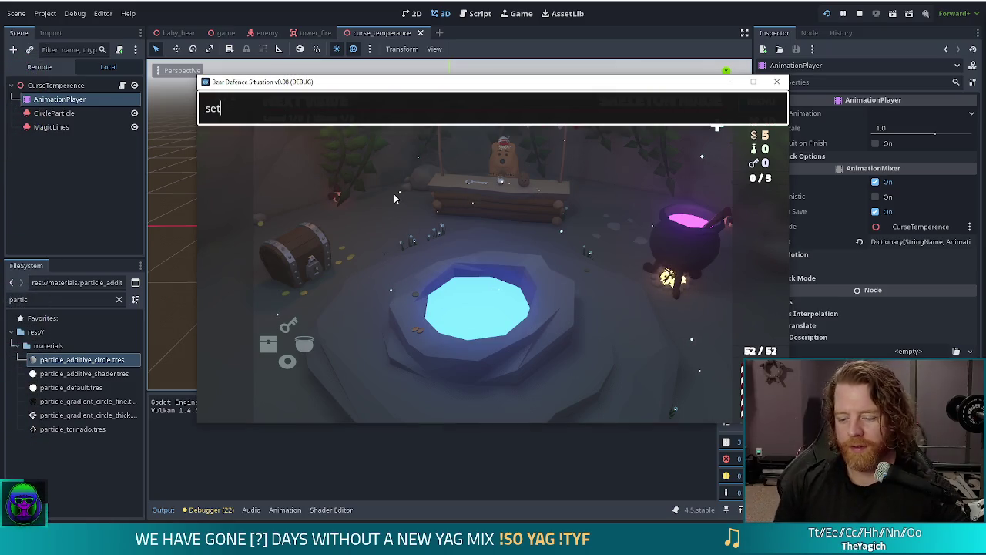
text(emy goelm)
key(BackSpace)
key(BackSpace)
key(BackSpace)
text(lem_crystals)
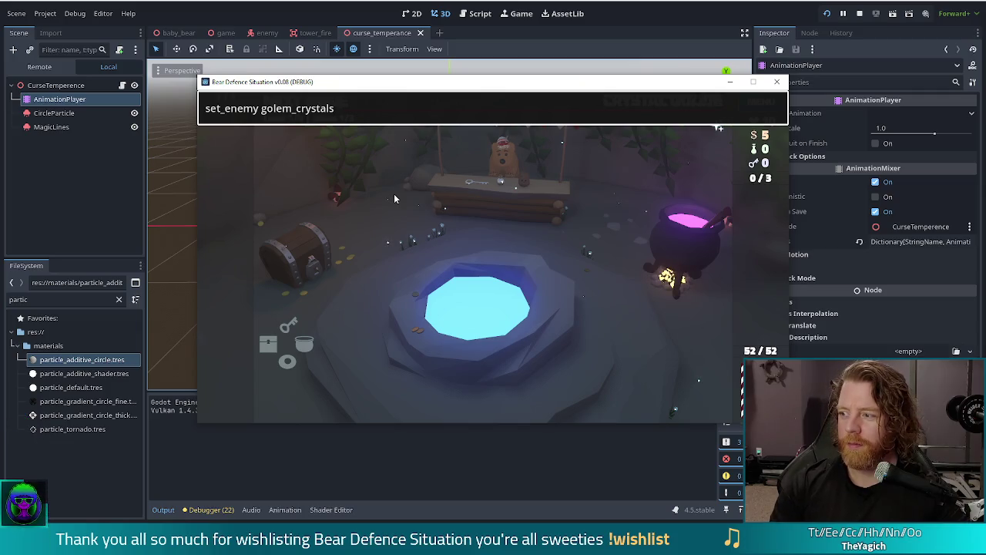
key(Return)
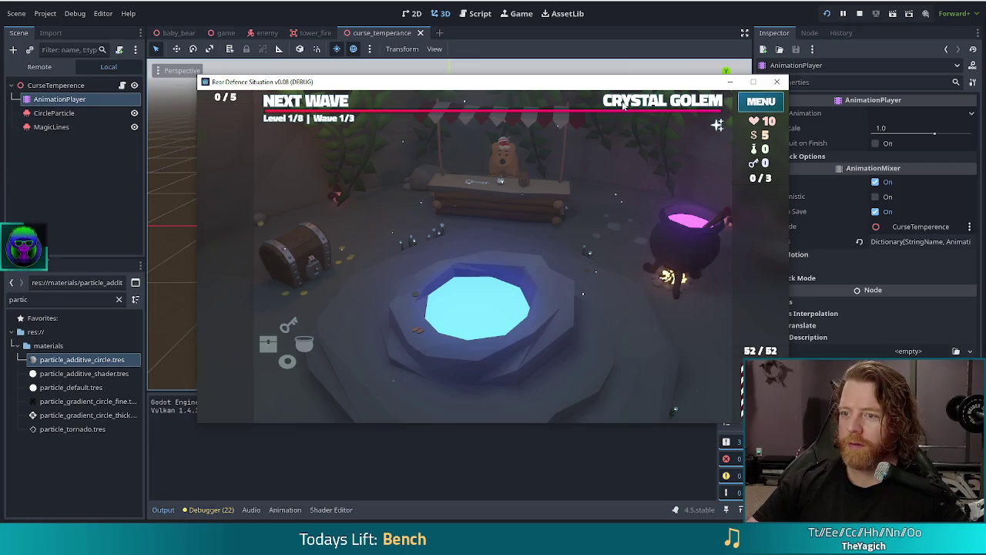
- Enter set_ability curse_temperance in the console
key(grave)
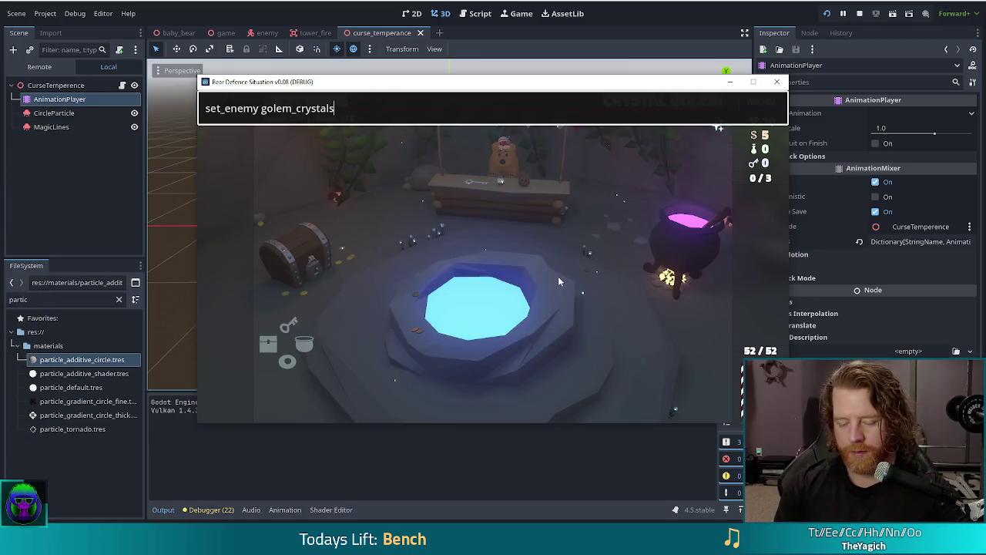
key(Return)
text(set)
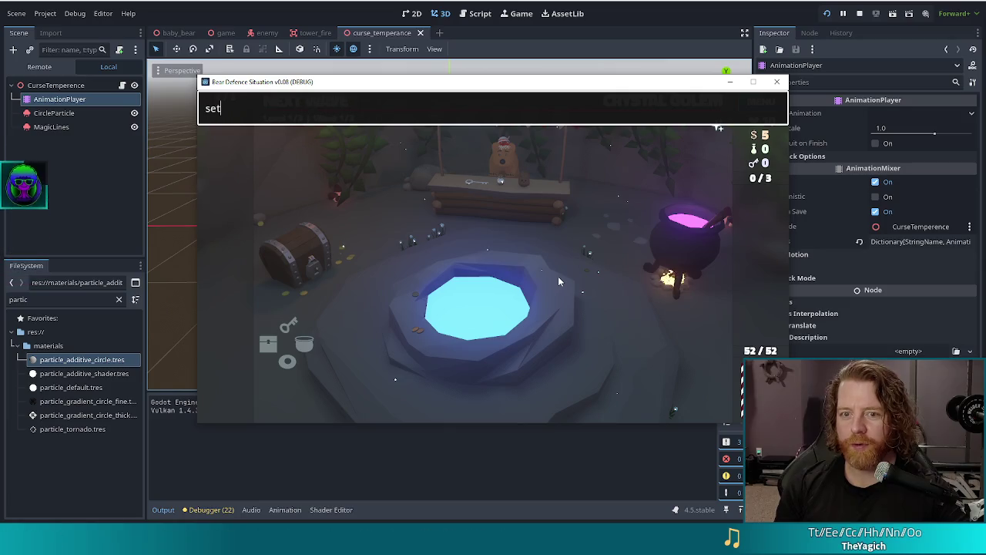
text(_ability )
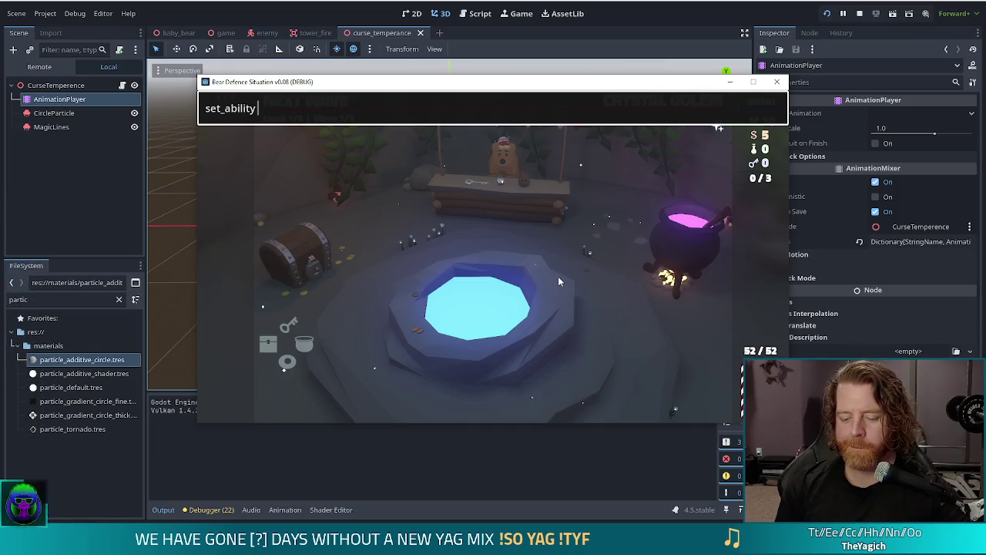
text(curse_tempera)
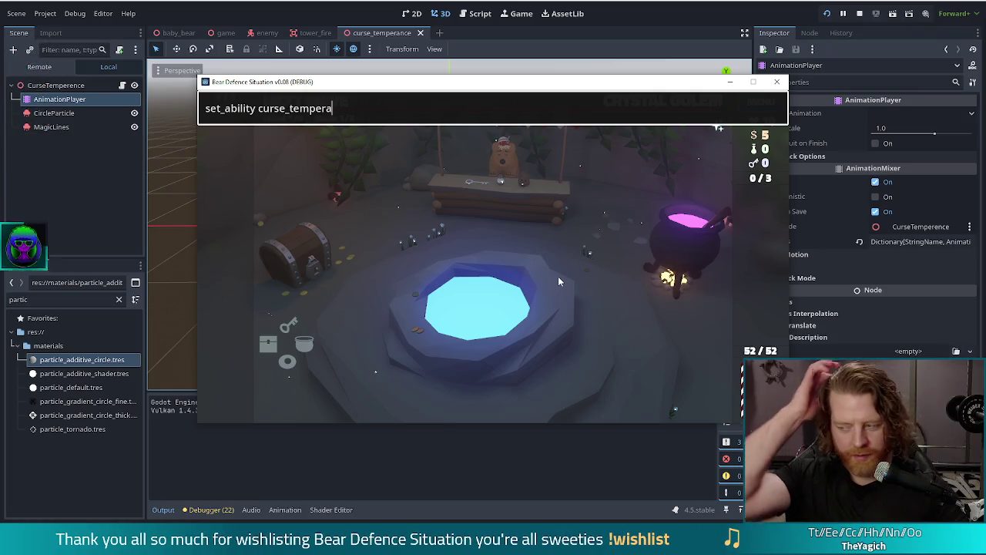
text(nce)
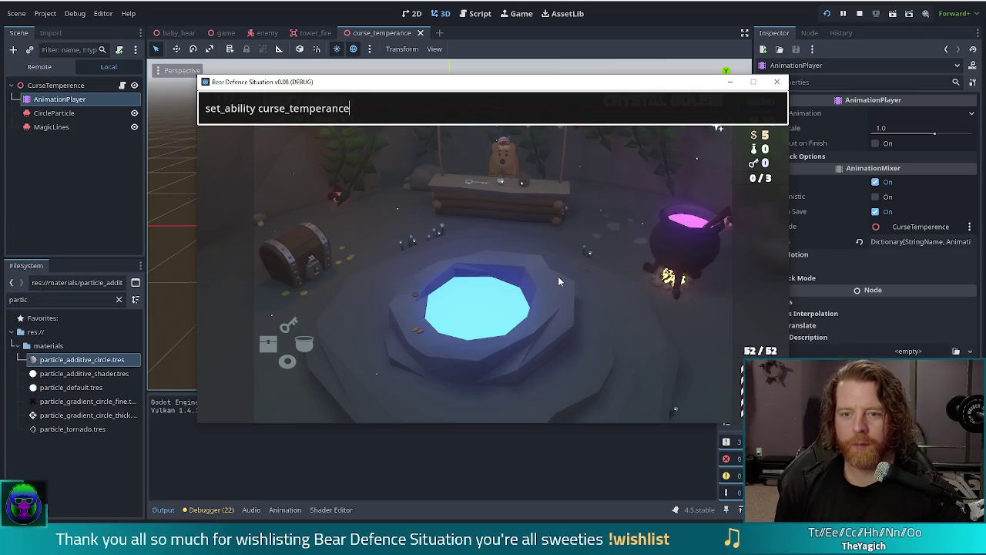
key(Return)
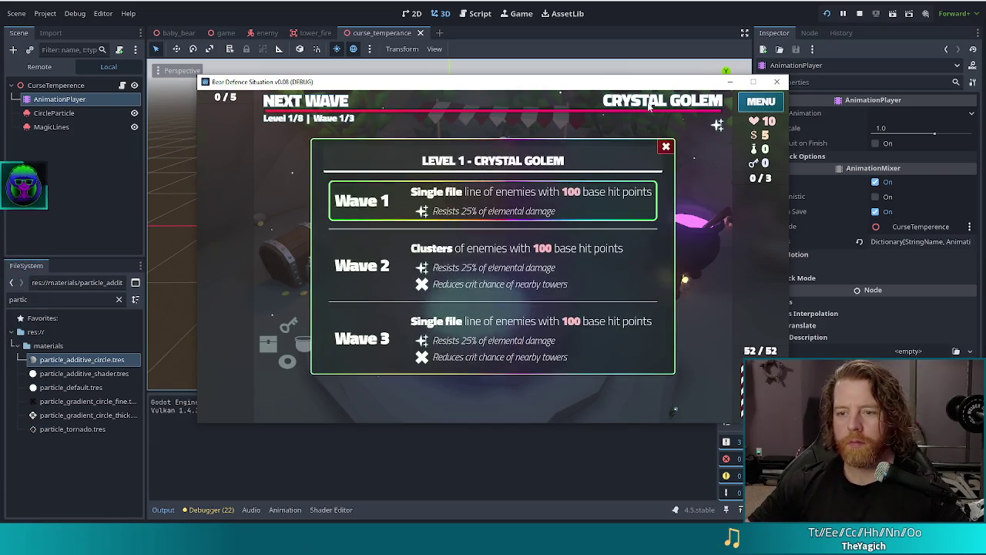
- Play the Ballista card and place the tower beside the right-hand path
click(300, 106)
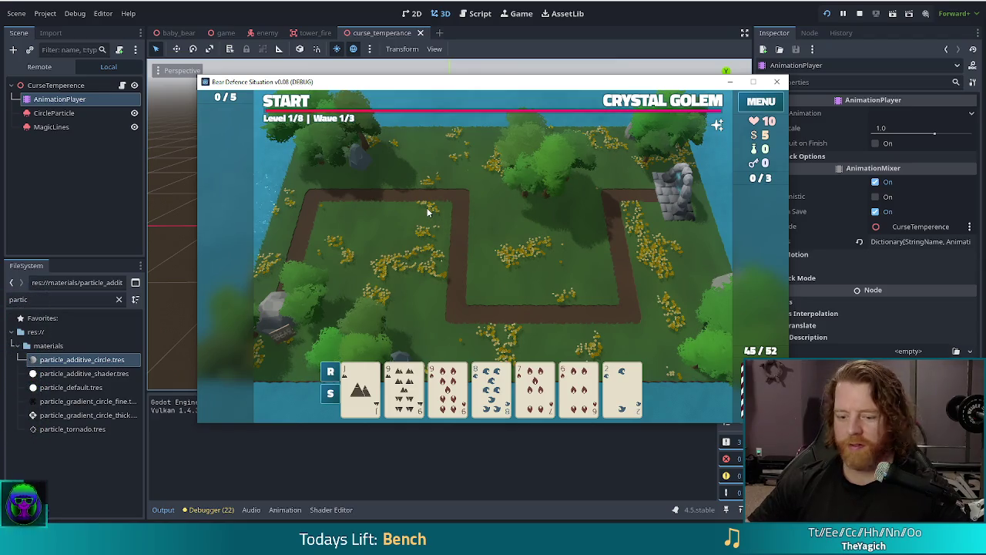
click(492, 315)
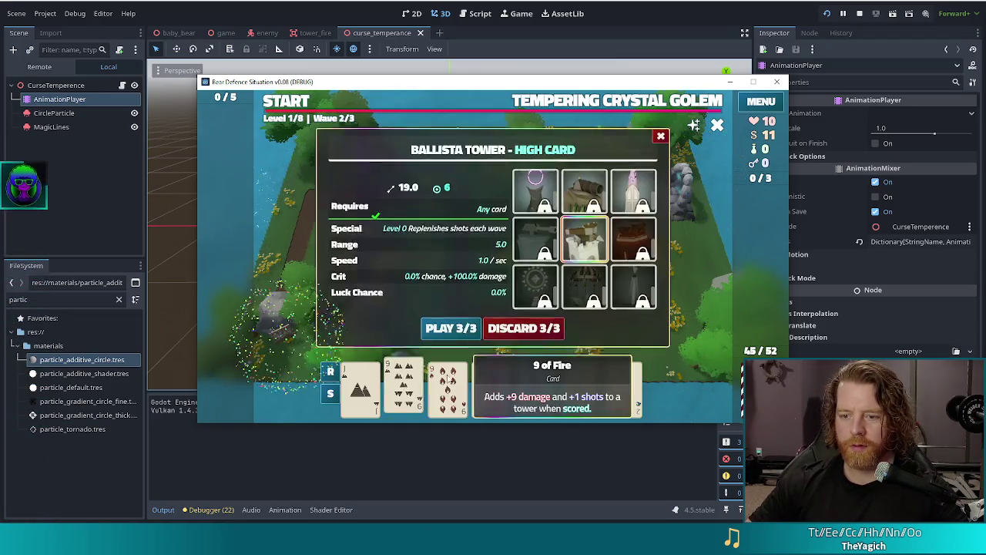
click(442, 335)
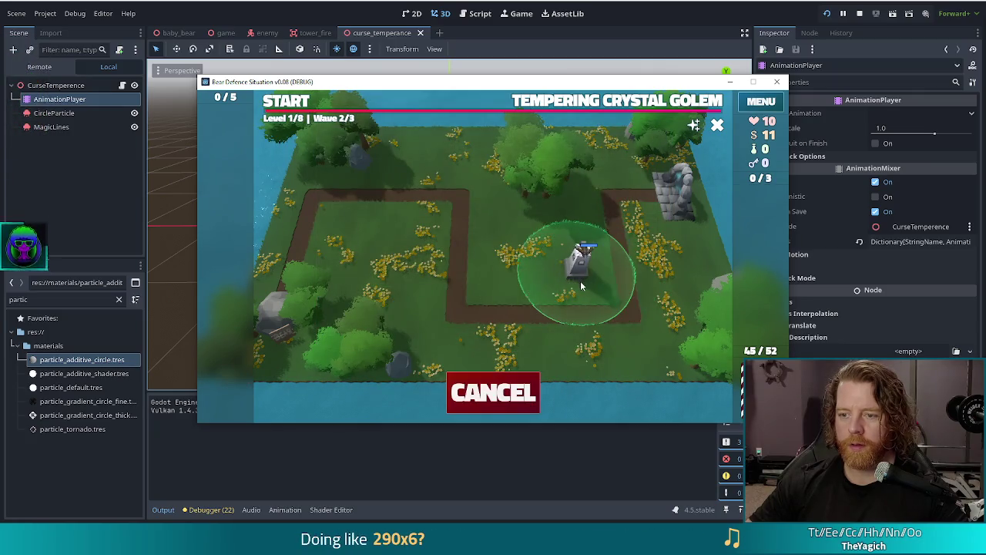
click(605, 284)
- Start the Crystal Golem wave, pause and resume it, then stop the game
click(322, 103)
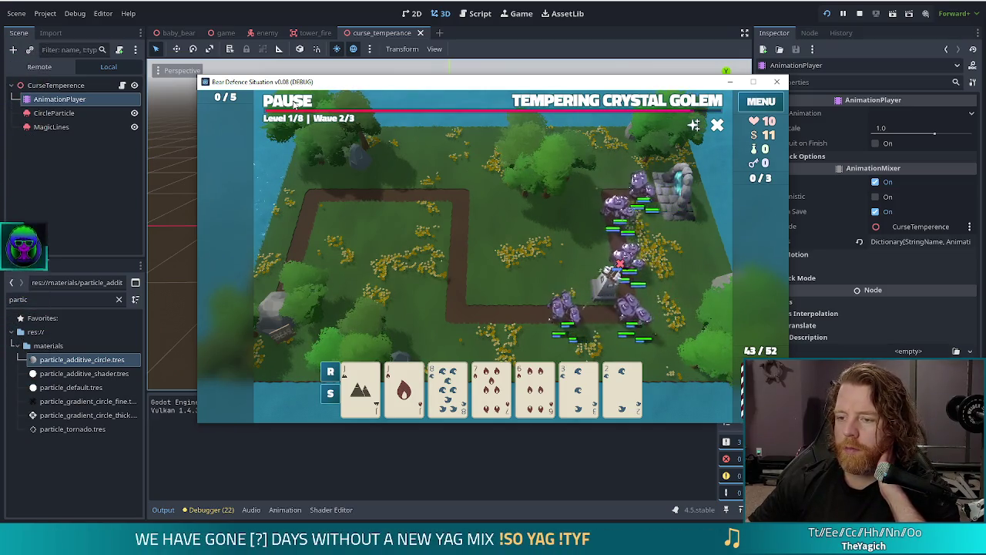
click(295, 104)
click(296, 104)
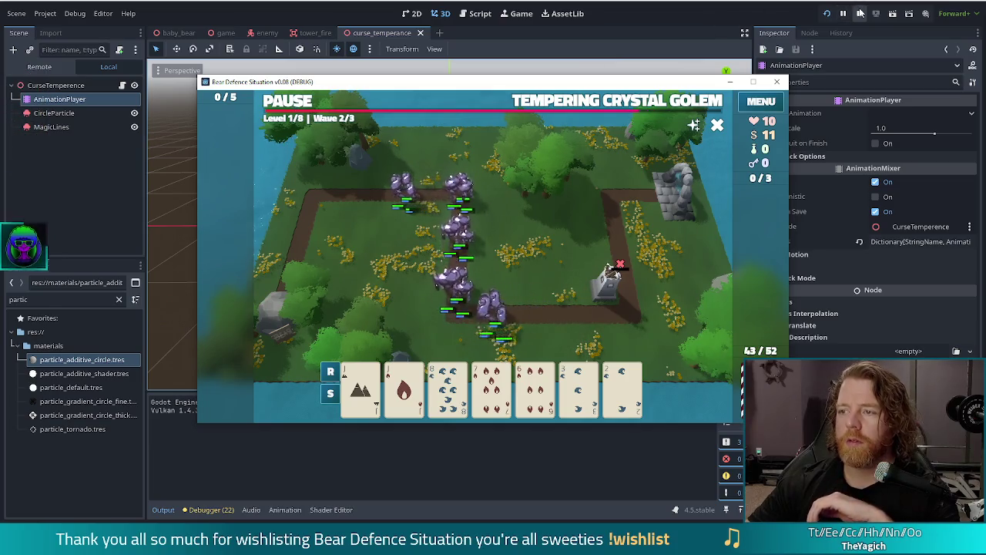
key(F8)
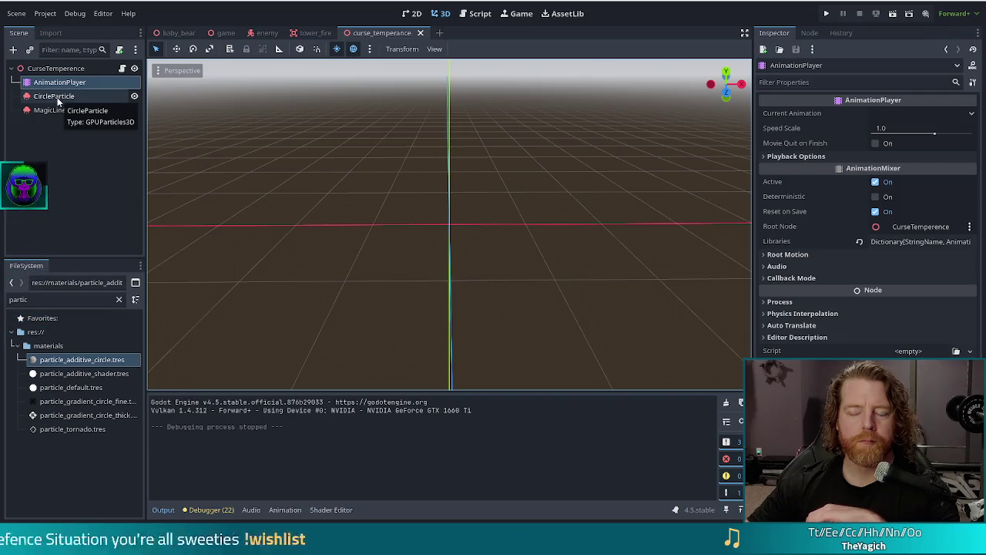
- Review CircleParticle and MagicLines, replay the show animation twice, then switch to the browser
click(58, 96)
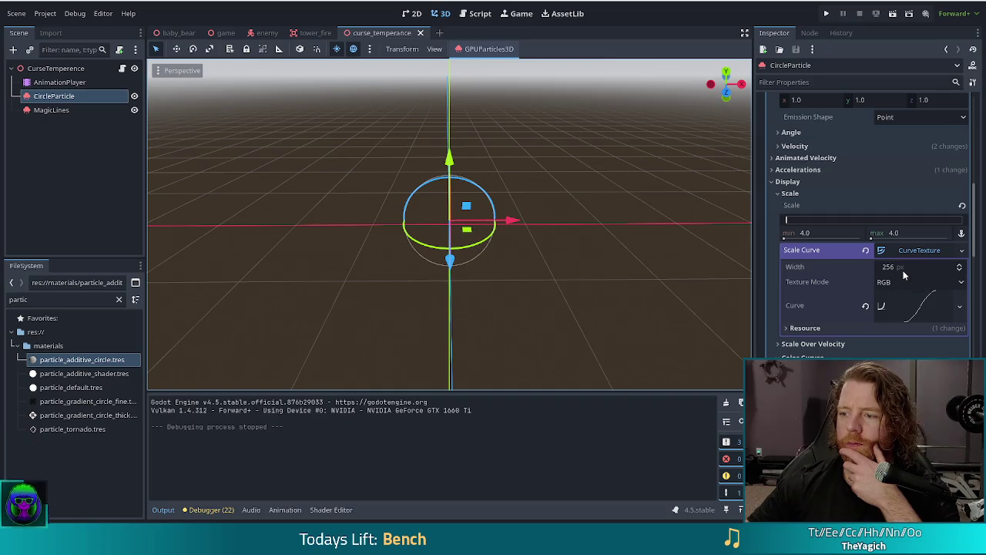
click(54, 111)
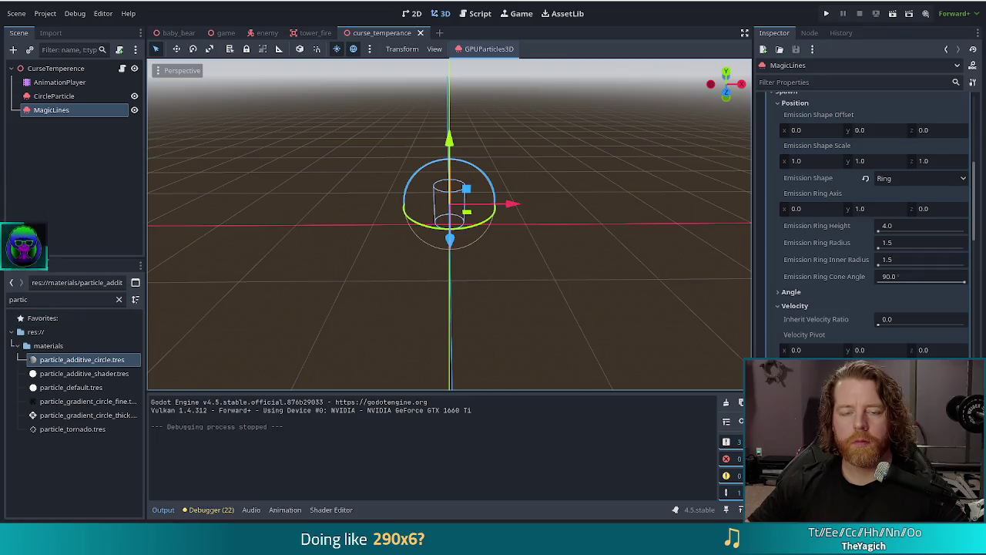
click(59, 82)
click(205, 392)
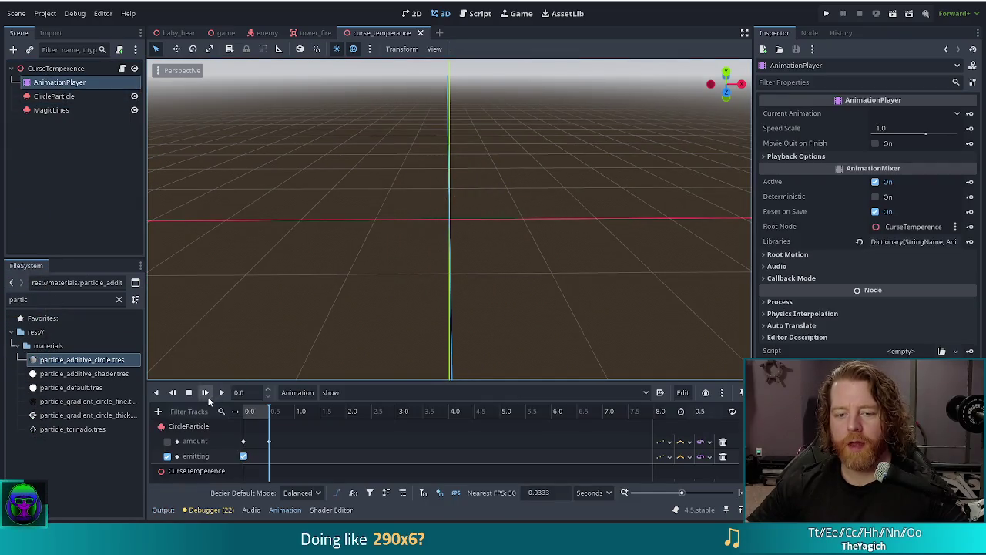
click(208, 395)
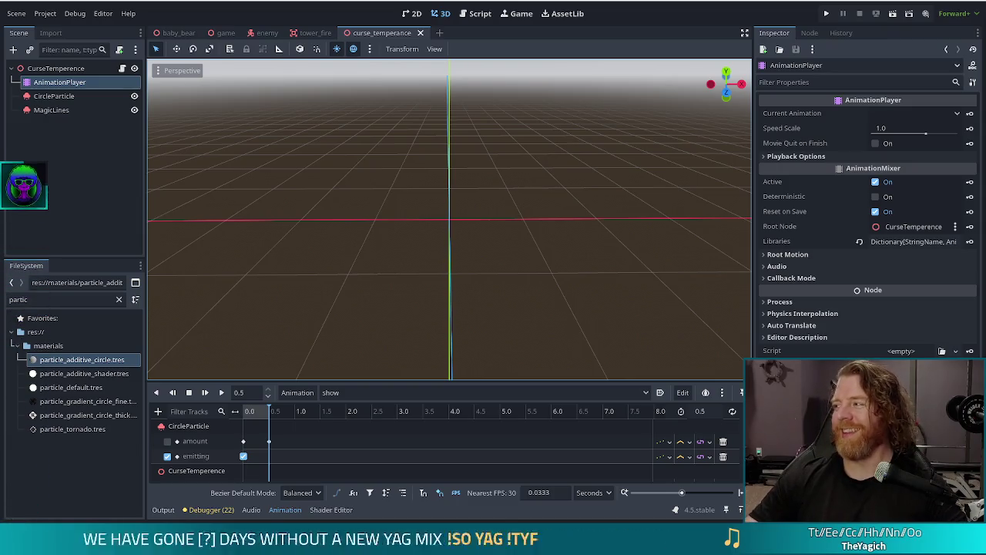
key(alt+Tab)
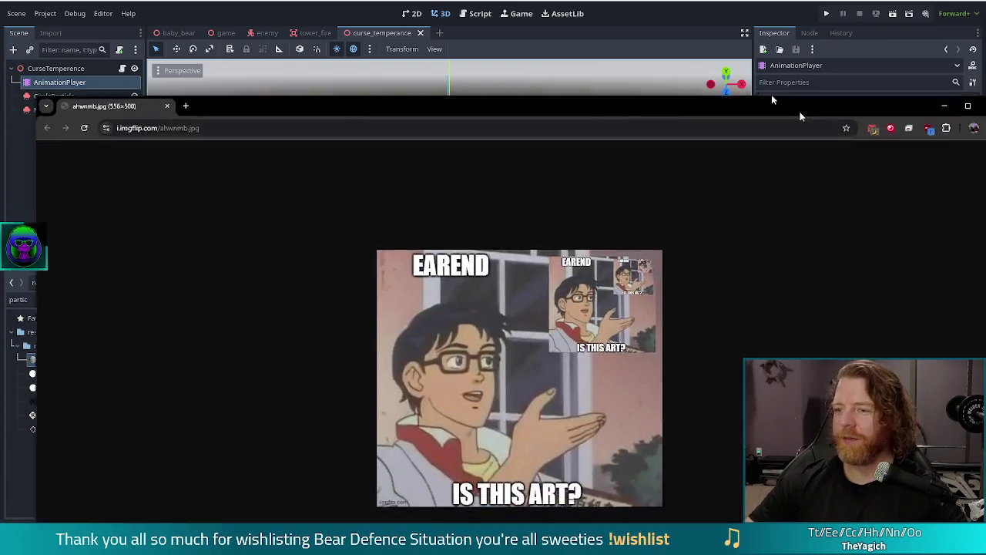
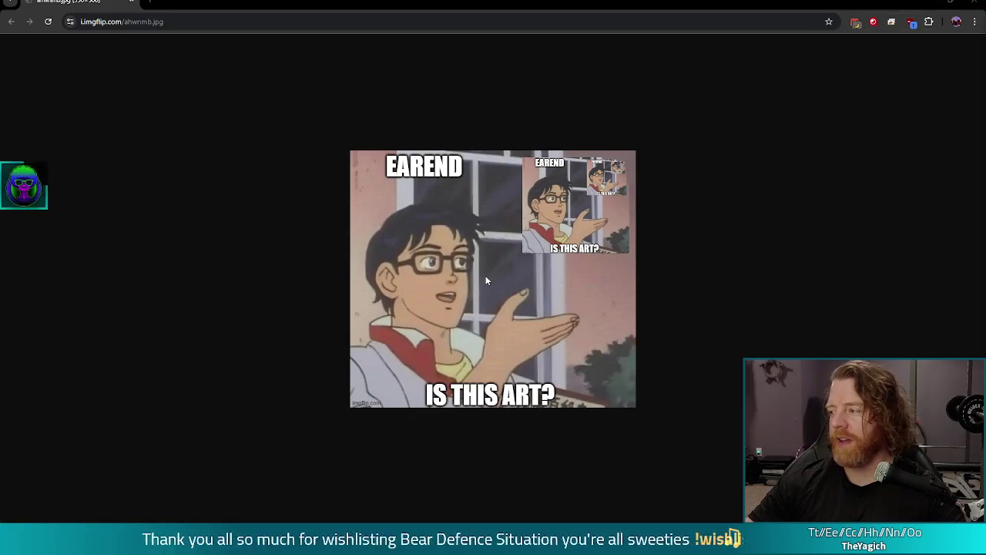
- Switch from the Chrome meme page back to the Godot editor
key(alt+Tab)
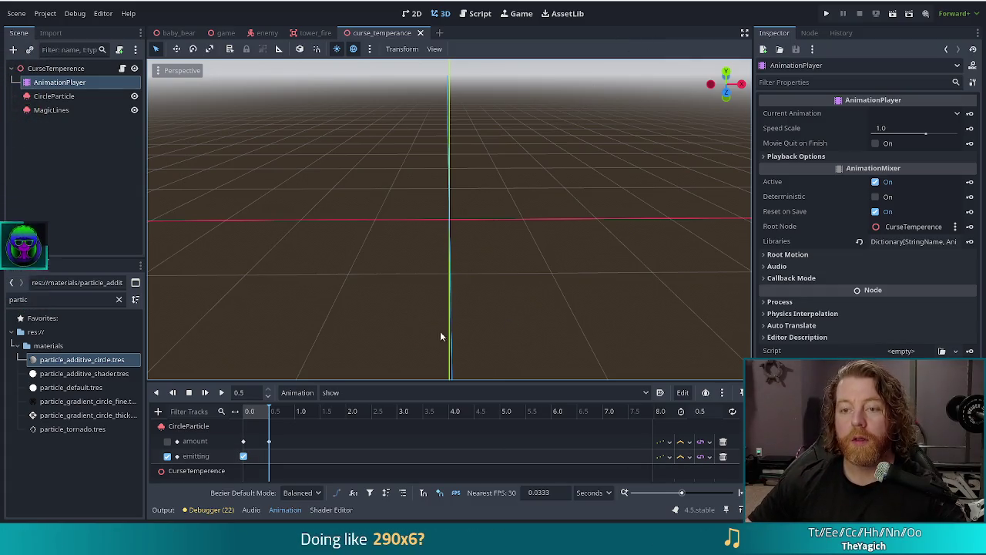
- Inspect MagicLines' Ring emission (radius 1.5, height 4.0, 90° cone), then focus the FileSystem filter
click(50, 110)
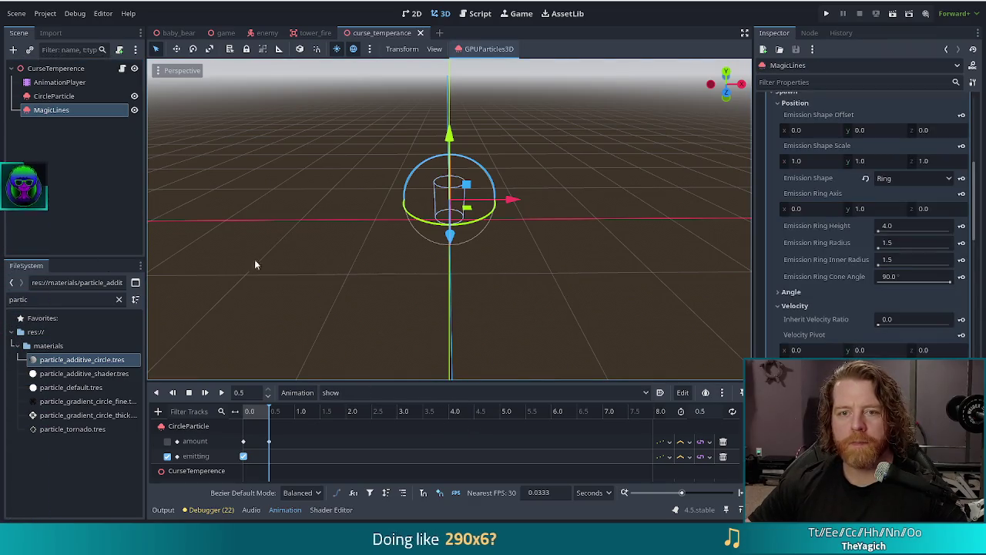
drag(28, 300, 4, 300)
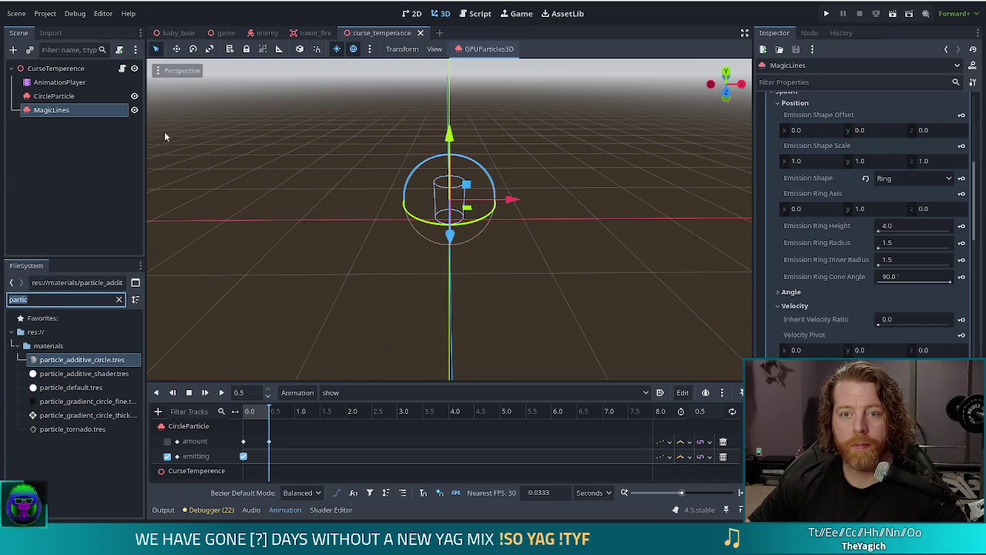
click(267, 34)
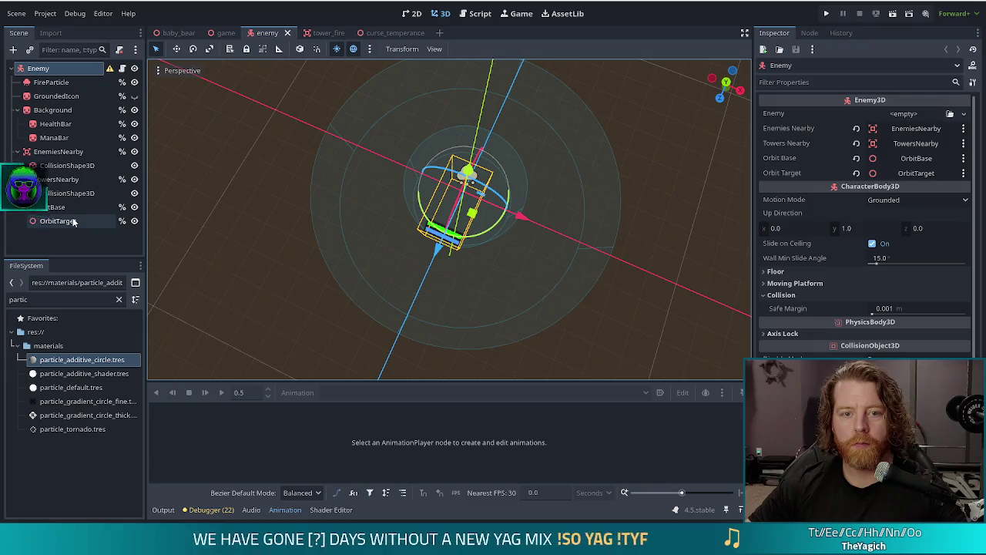
click(381, 33)
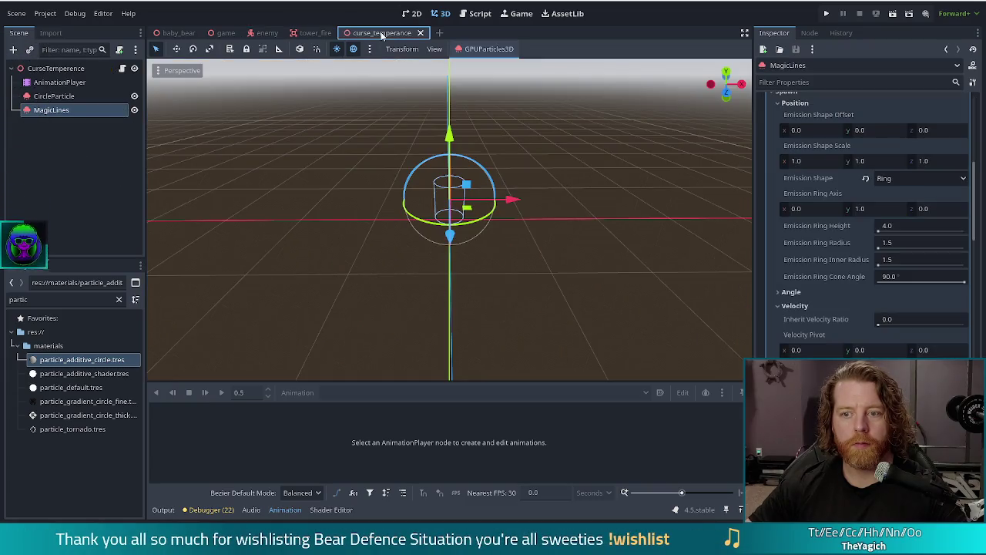
click(58, 299)
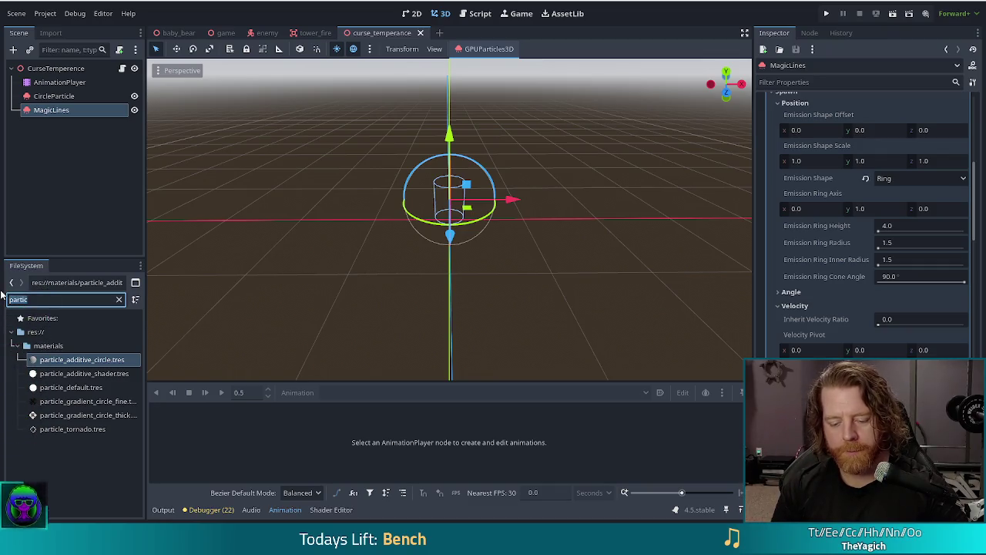
- Filter the FileSystem for 'go' and drag golem_ice_lesser.glb under CurseTemperence
text(golem)
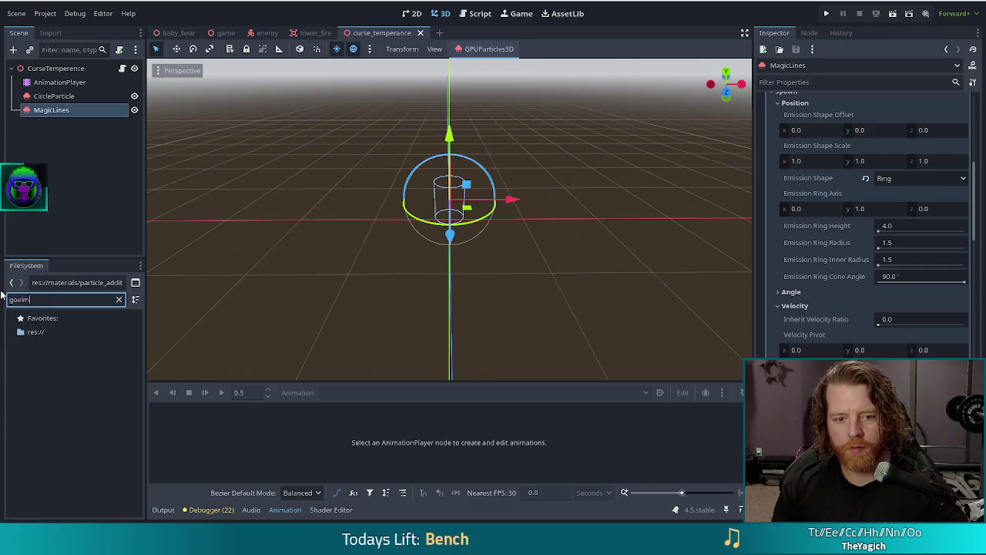
scroll(73, 416, down, 5)
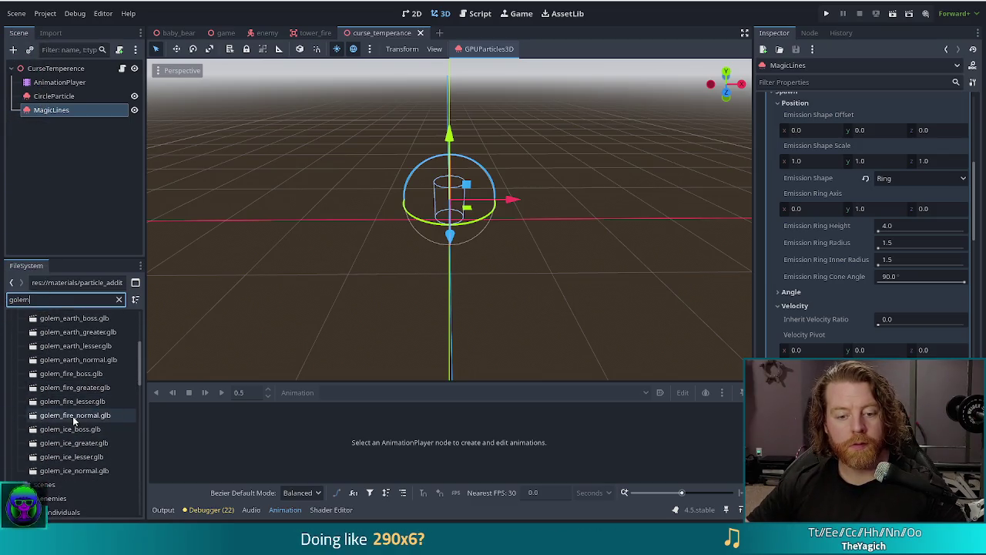
click(85, 457)
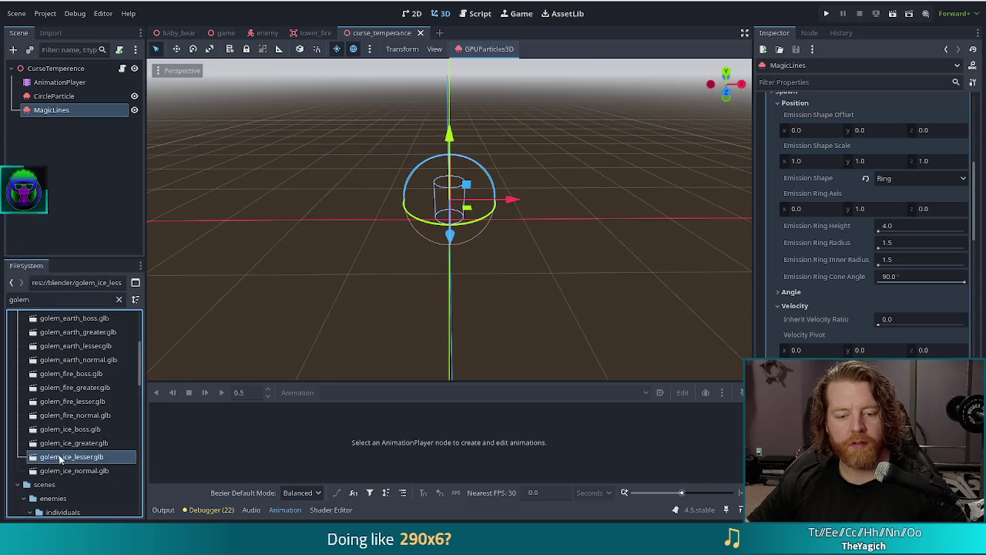
drag(62, 125, 52, 71)
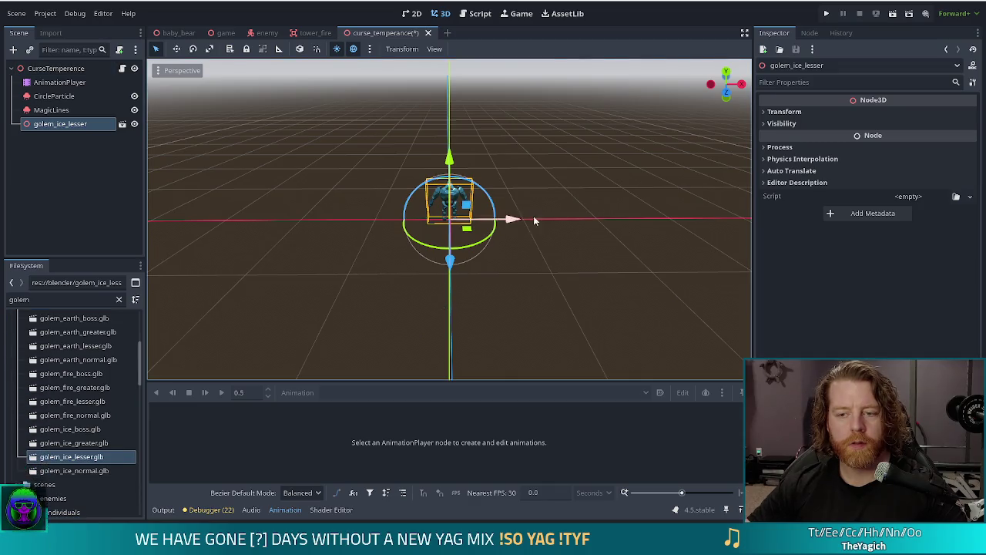
click(59, 82)
click(205, 392)
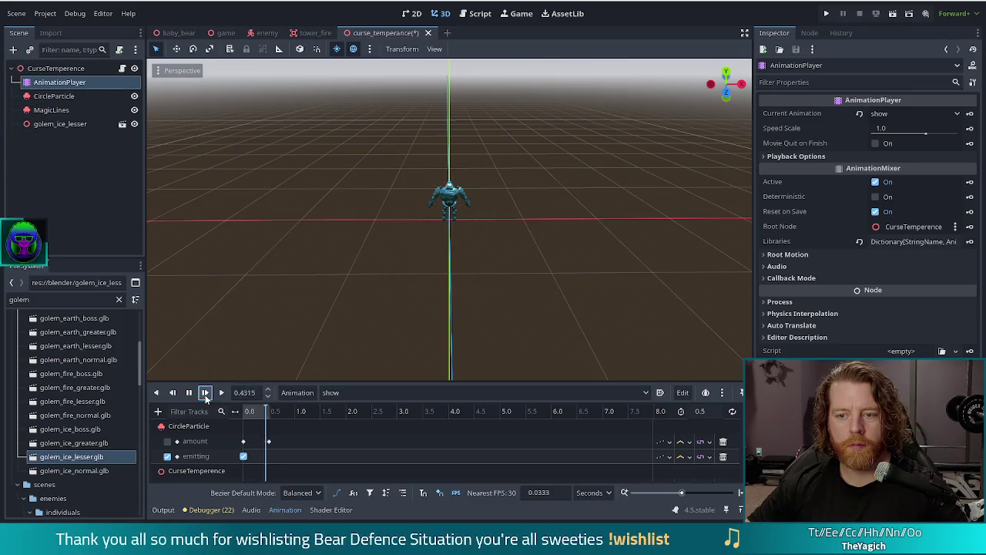
click(205, 392)
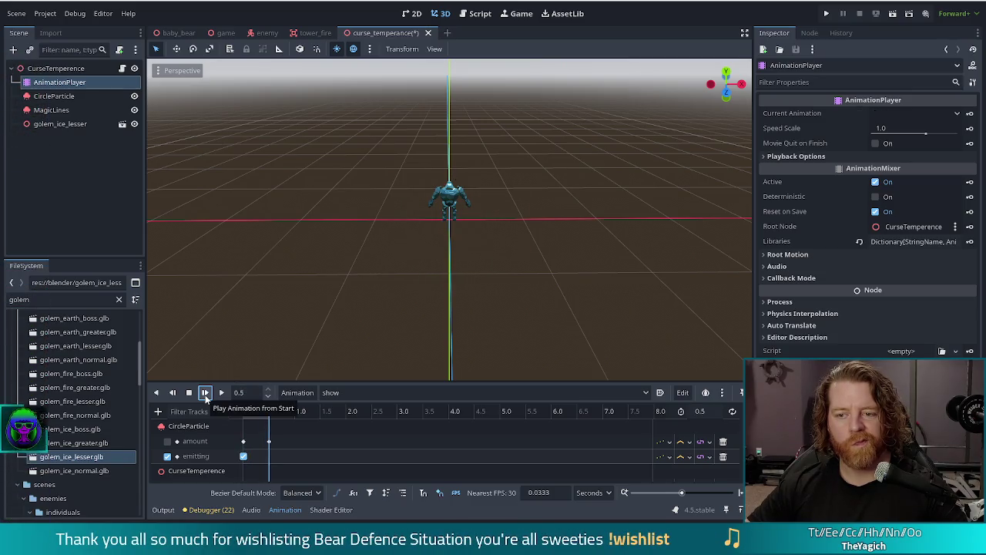
click(205, 392)
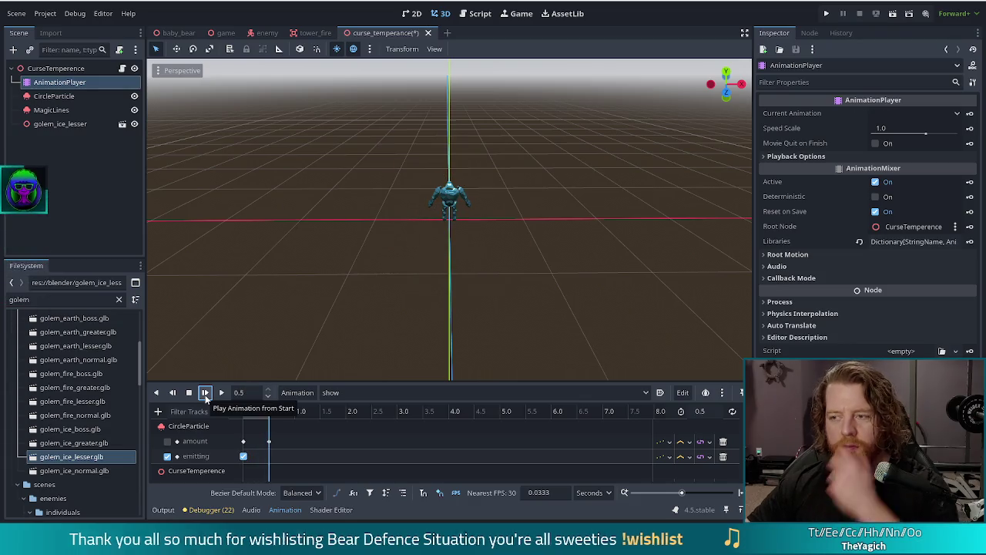
click(85, 123)
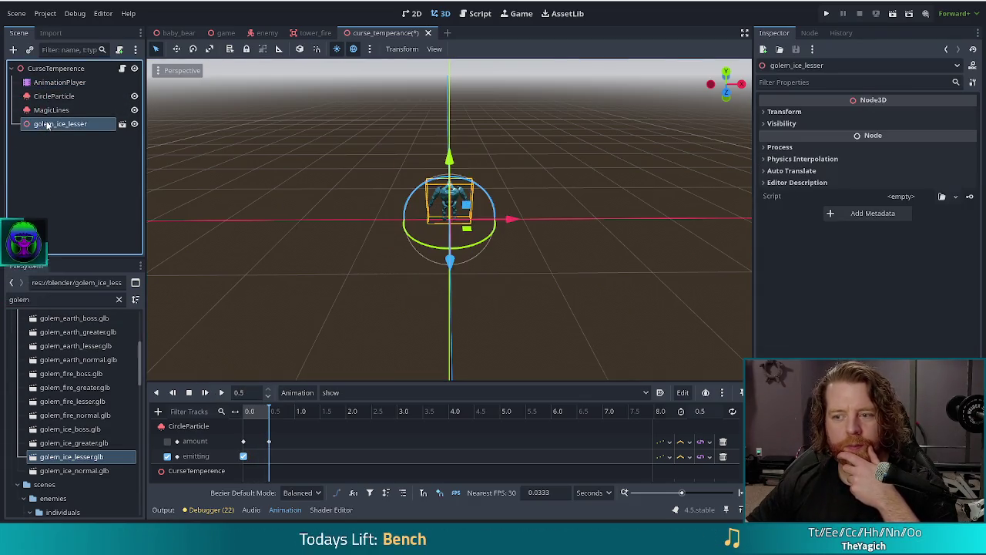
click(780, 112)
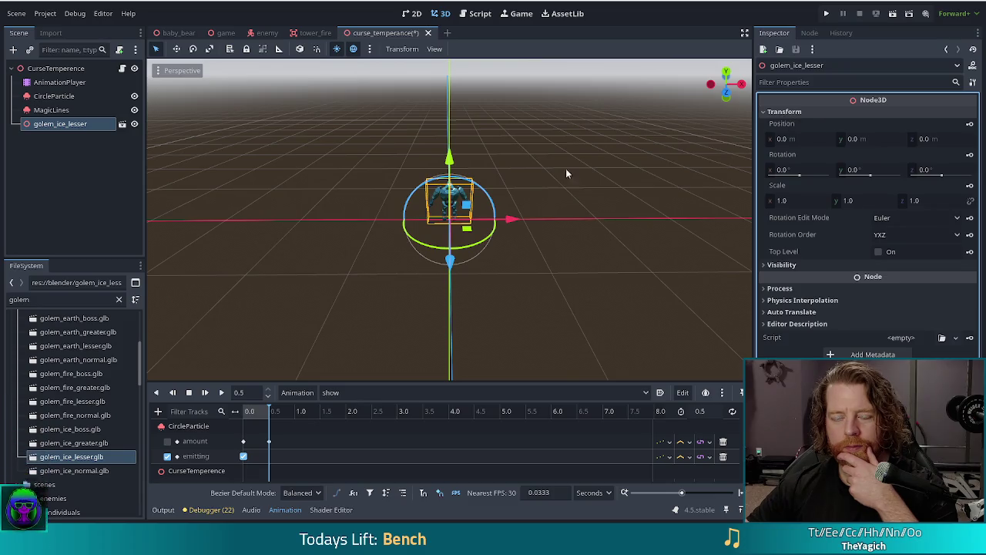
scroll(375, 243, up, 2)
scroll(375, 244, down, 2)
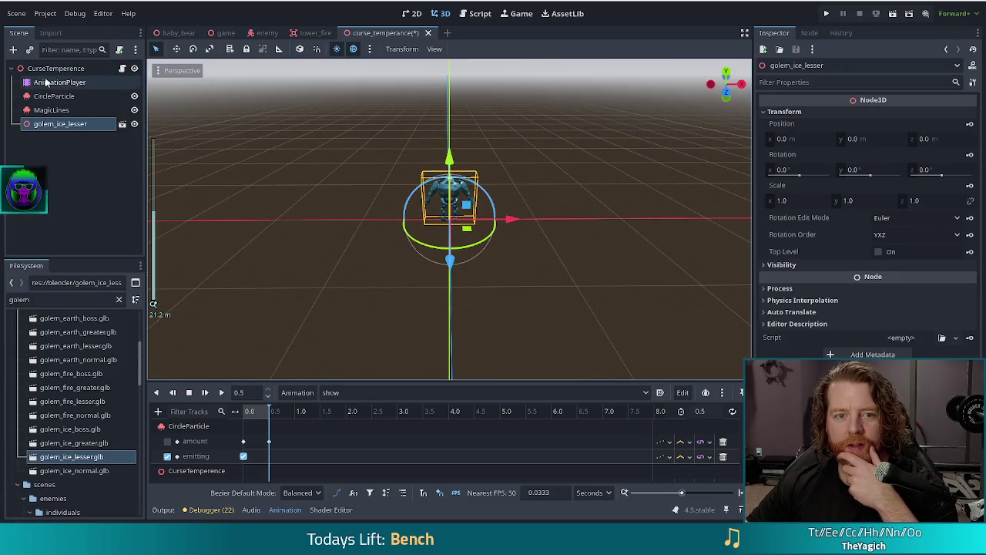
click(48, 81)
click(205, 392)
click(205, 392)
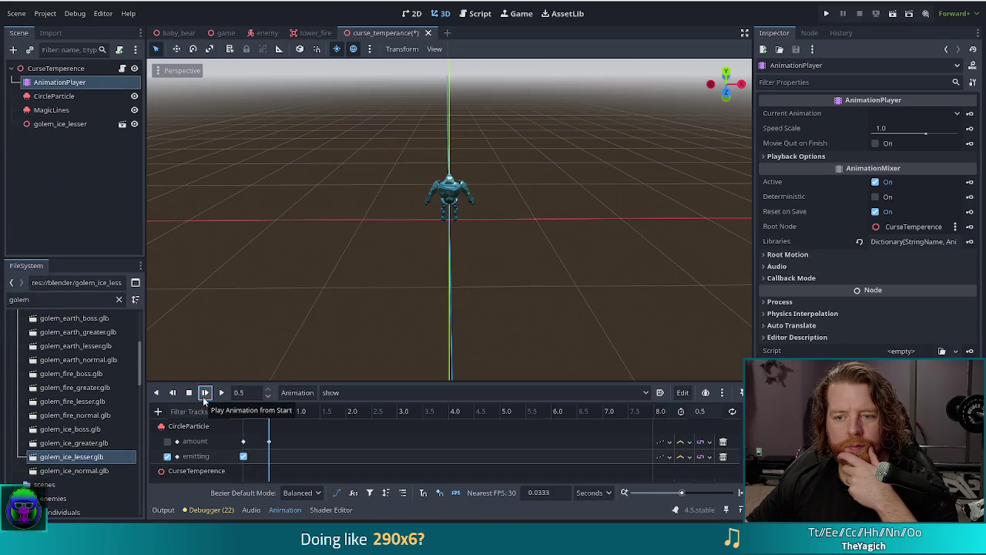
click(205, 392)
click(205, 392)
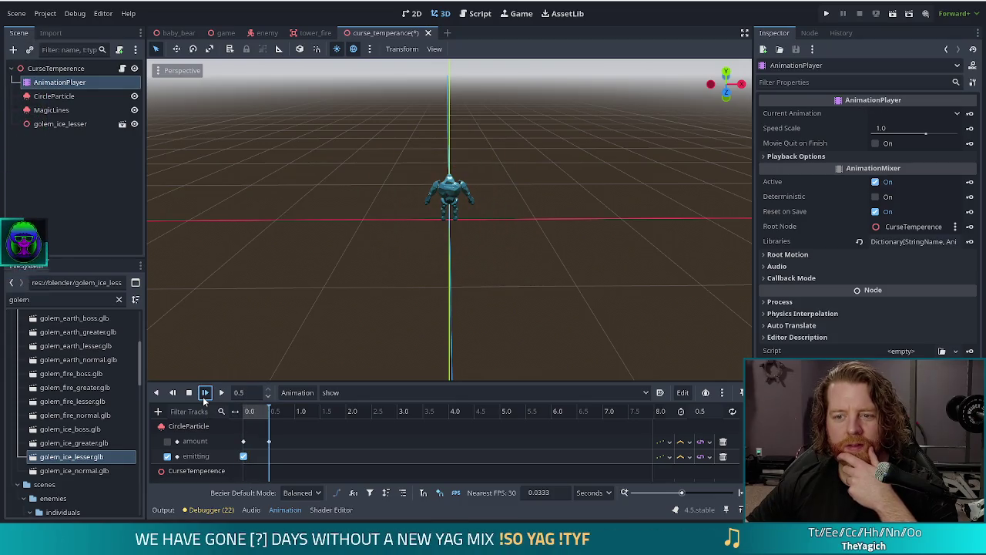
click(204, 395)
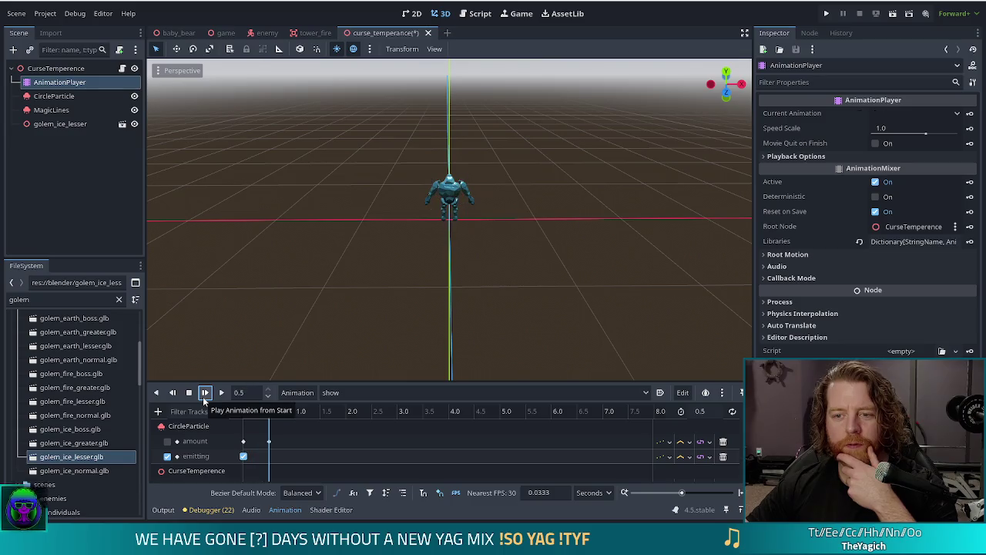
click(203, 396)
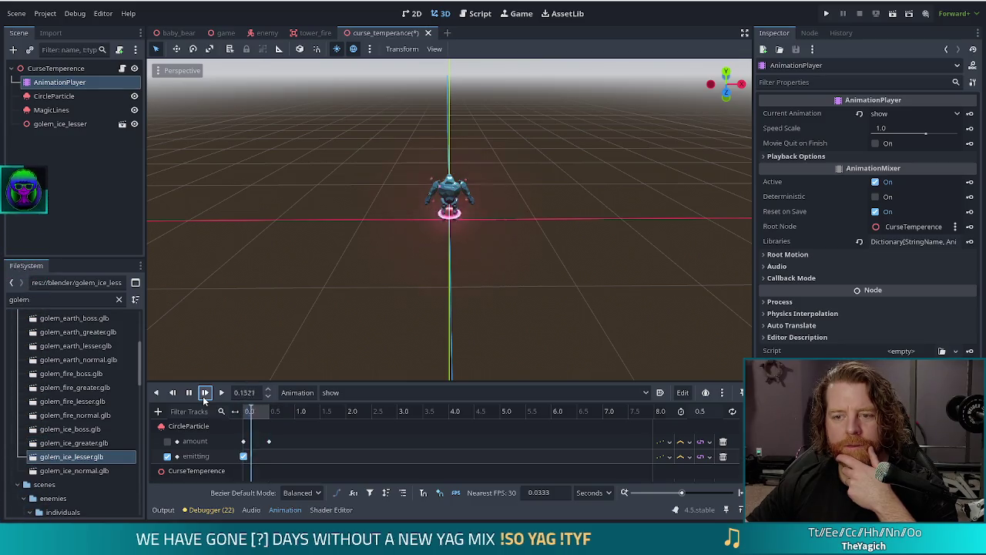
click(203, 396)
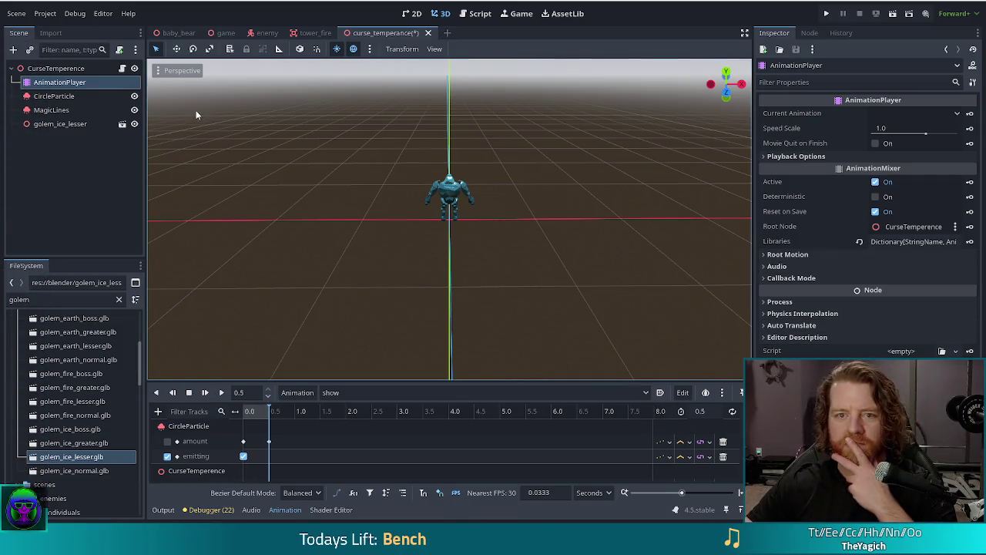
click(205, 393)
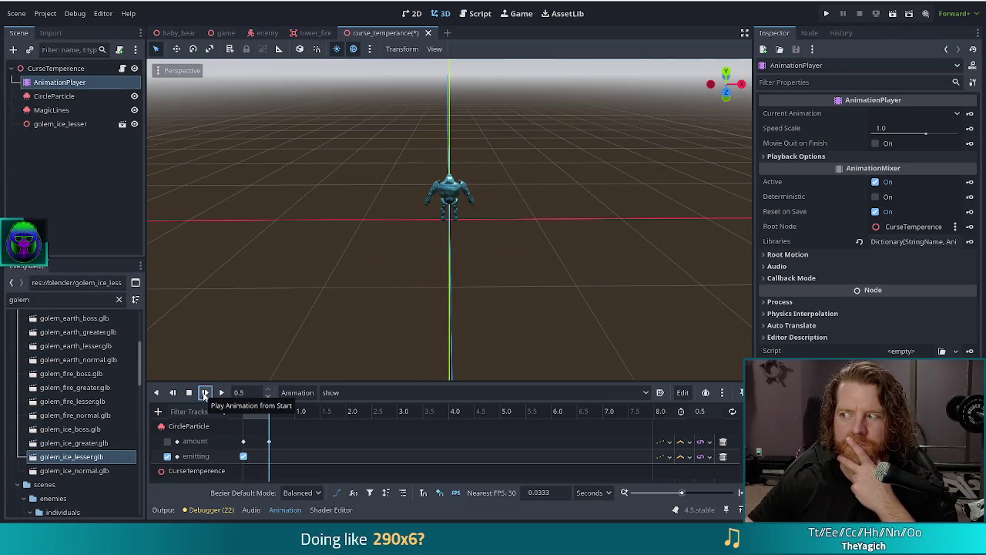
click(48, 126)
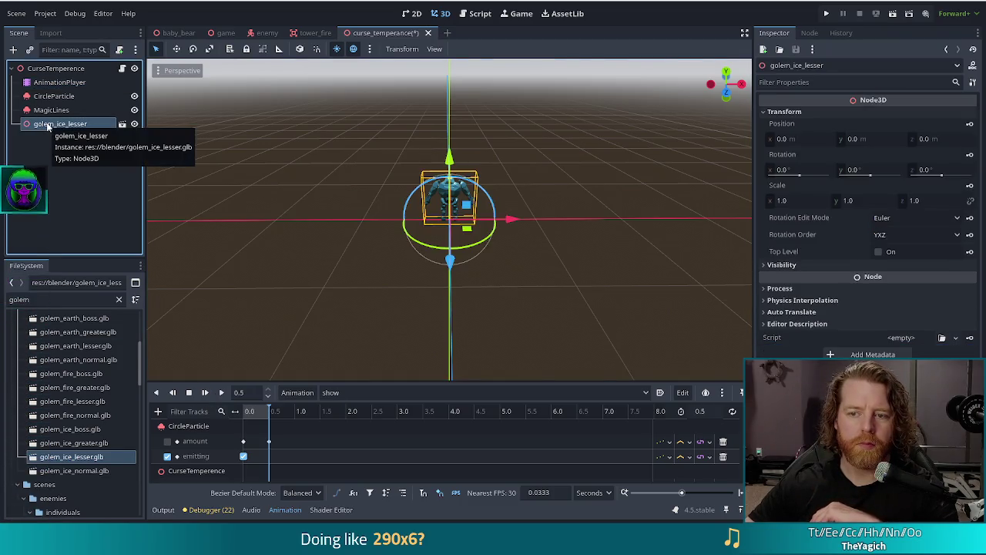
- Replay the spell animation from the start with the golem in place
scroll(532, 258, up, 5)
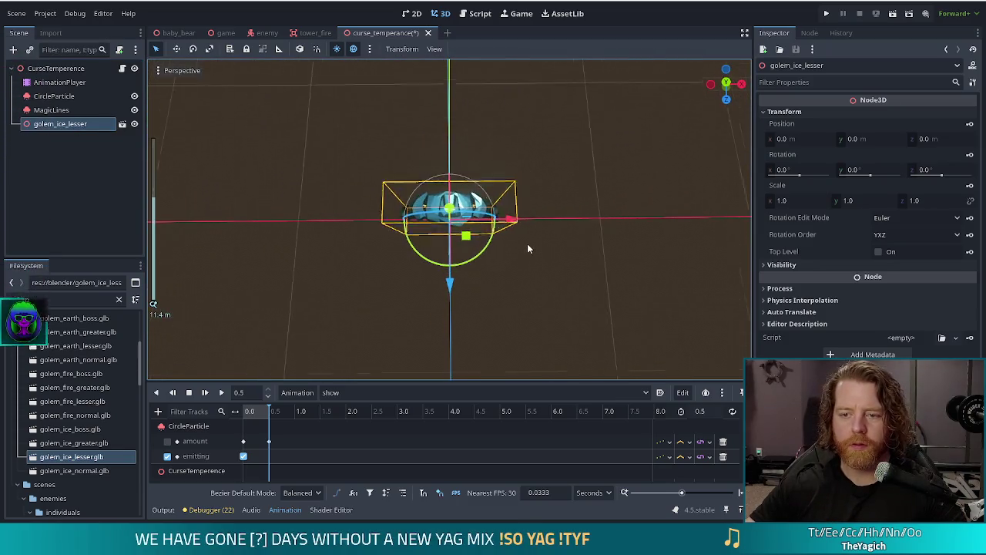
scroll(527, 243, down, 10)
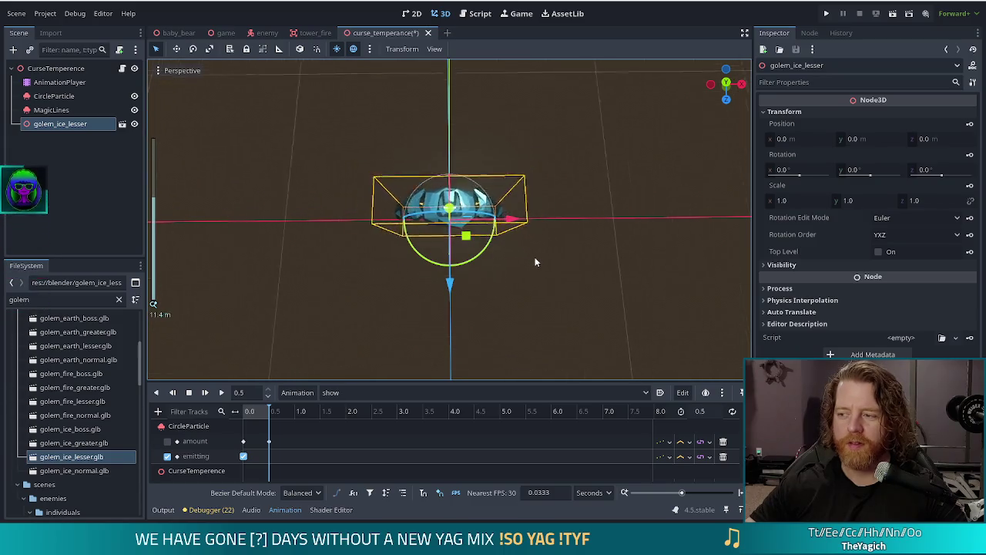
scroll(536, 264, down, 3)
scroll(534, 259, down, 2)
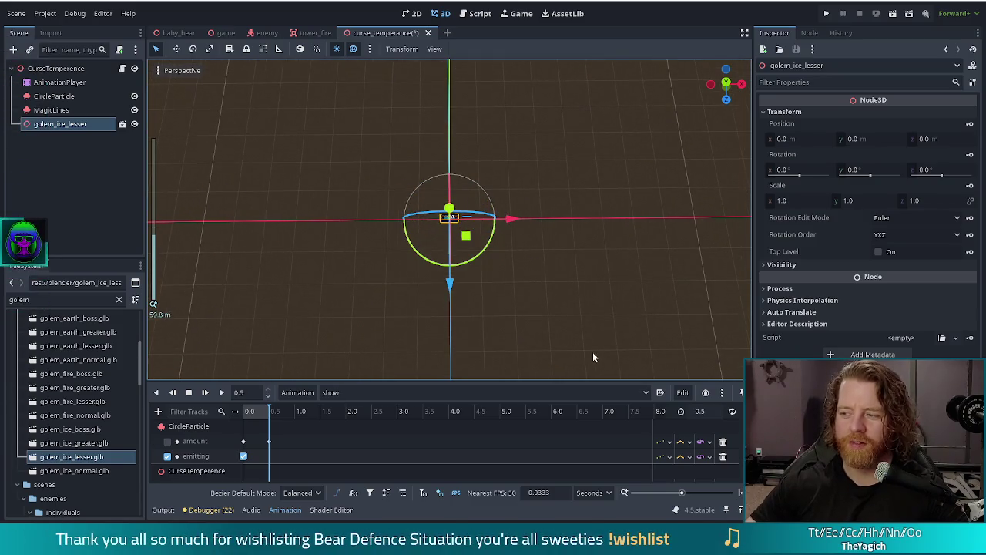
scroll(512, 277, up, 2)
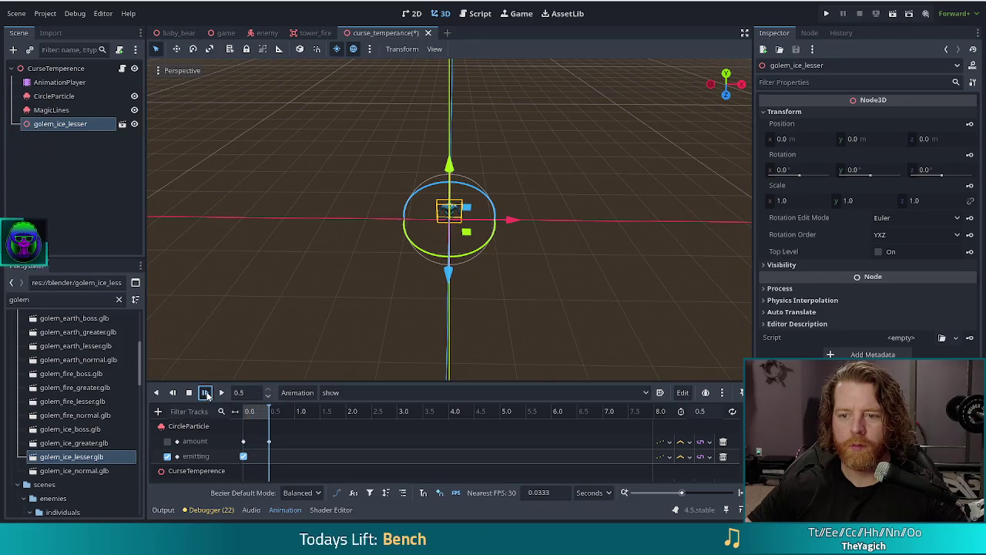
scroll(543, 253, up, 10)
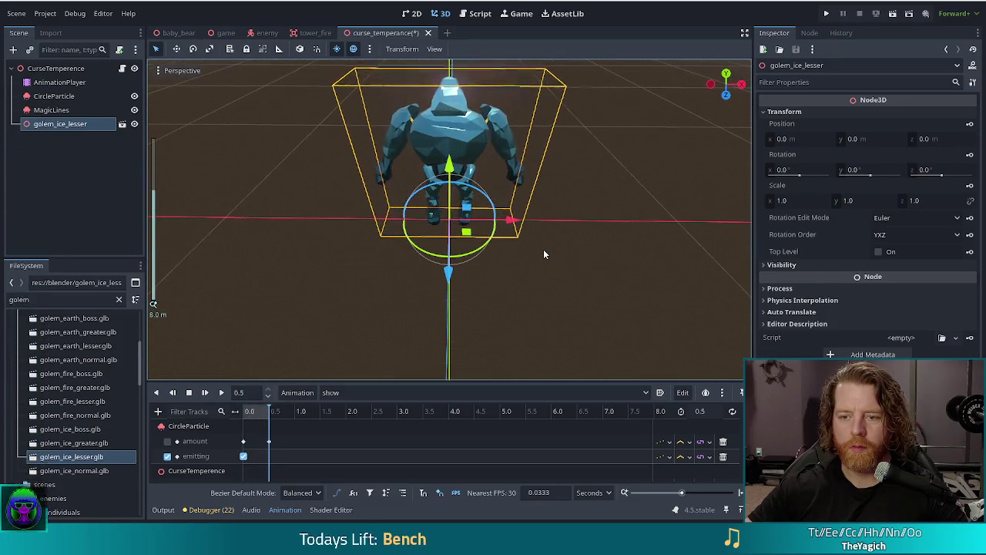
click(207, 393)
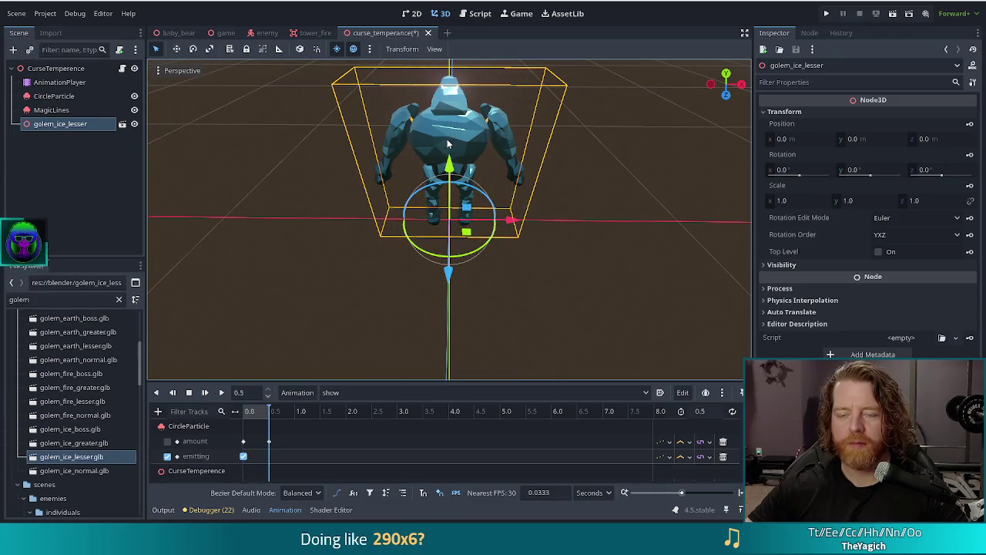
- Delete the golem_ice_lesser node from the Scene tree and confirm
click(36, 148)
click(62, 125)
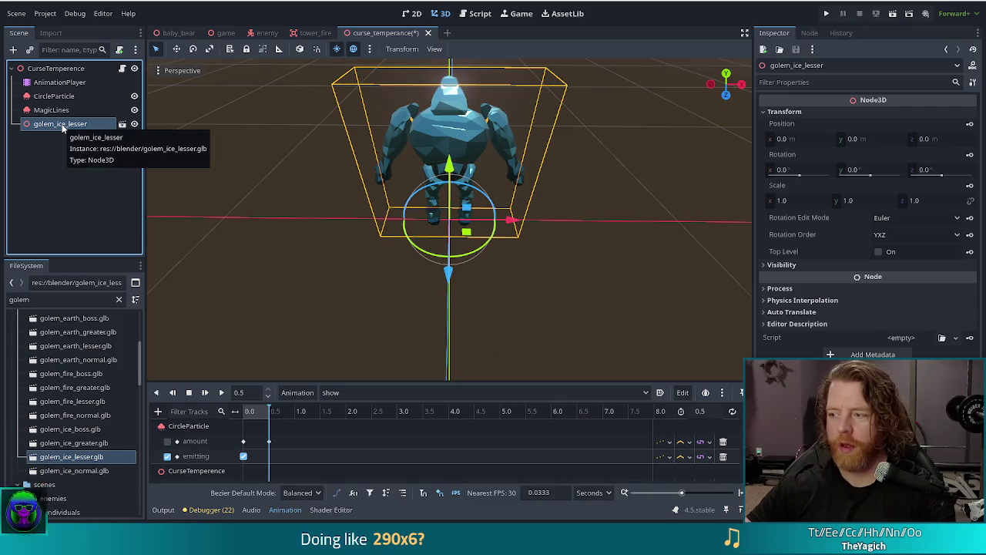
key(Delete)
key(Return)
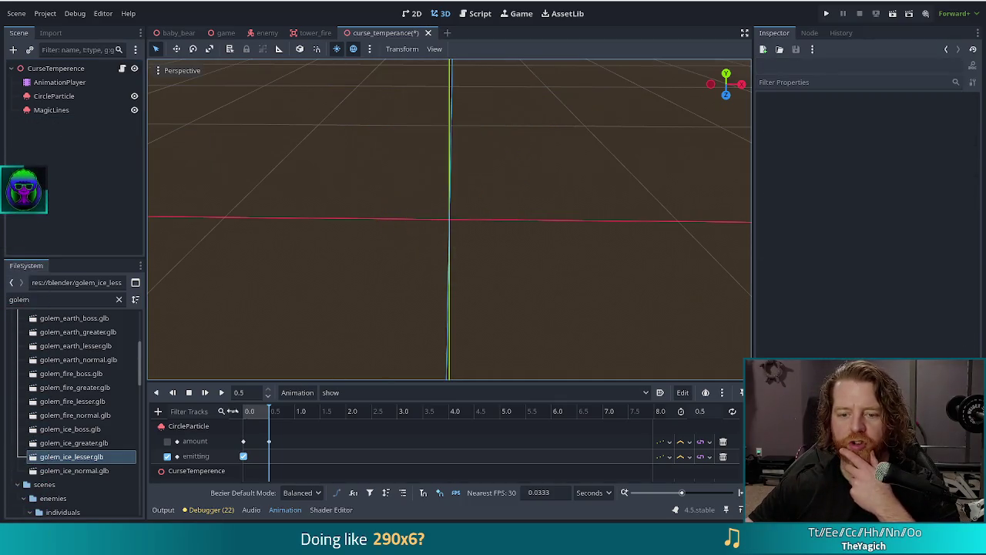
- Replay the spell animation several times, then show MagicLines' Ring emission settings in the Inspector
click(204, 396)
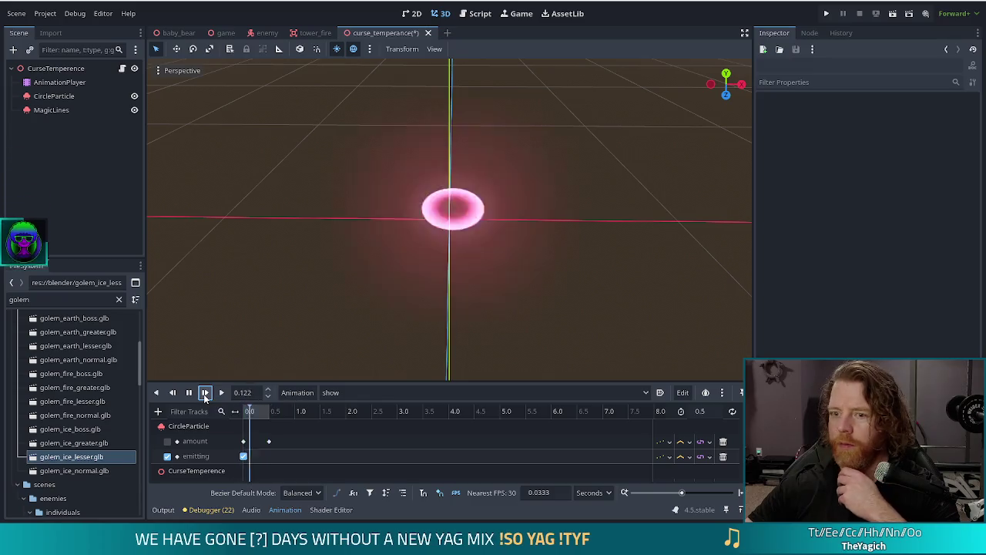
click(204, 394)
click(204, 394)
click(204, 394)
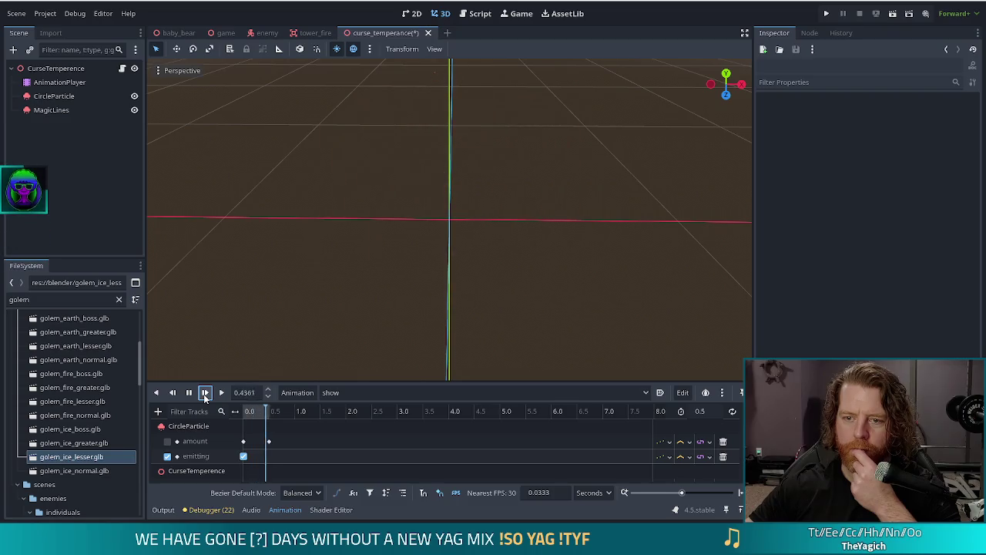
click(204, 393)
click(205, 394)
click(60, 110)
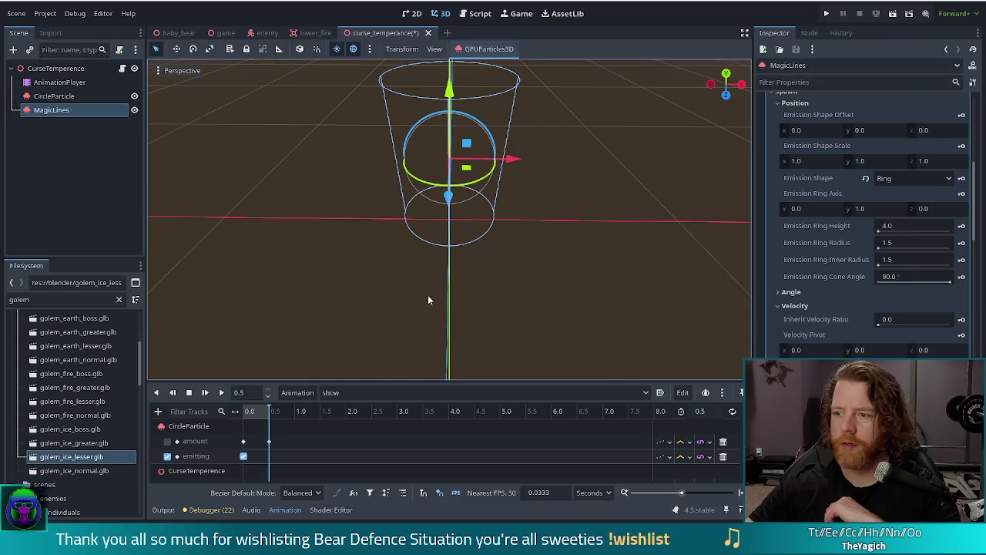
- Set the MagicLines ring radius and inner radius to 1.0 and height to 2.0
click(915, 243)
text(1)
click(914, 260)
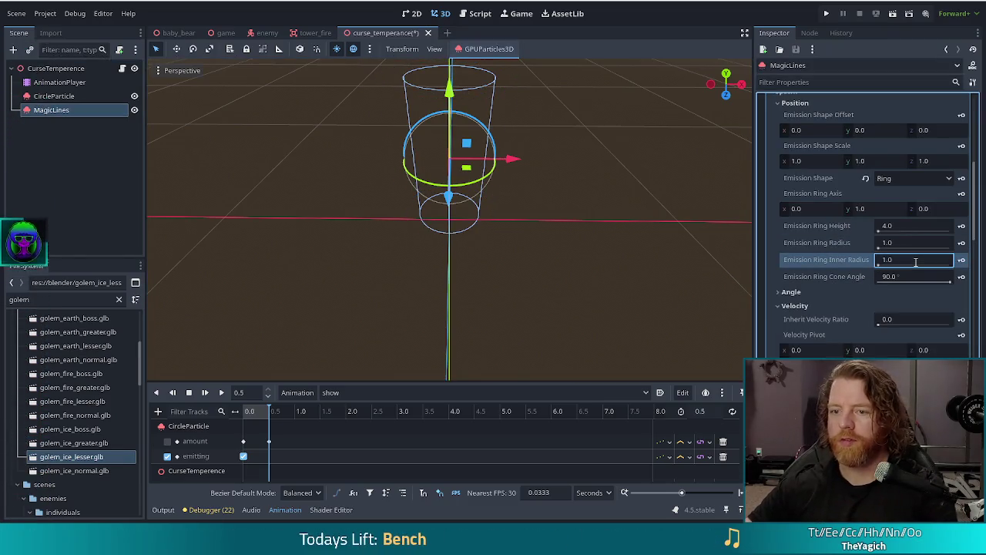
click(205, 393)
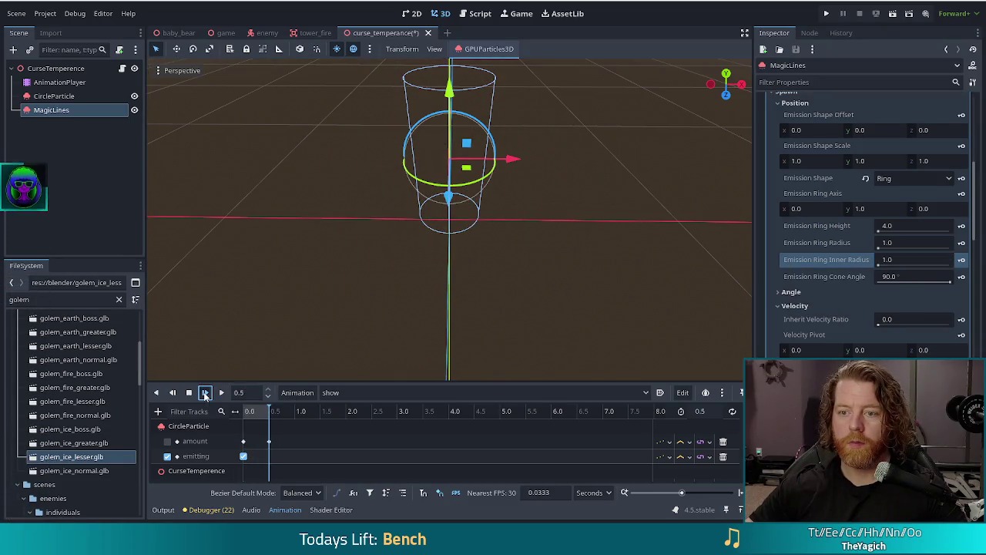
click(205, 393)
click(908, 226)
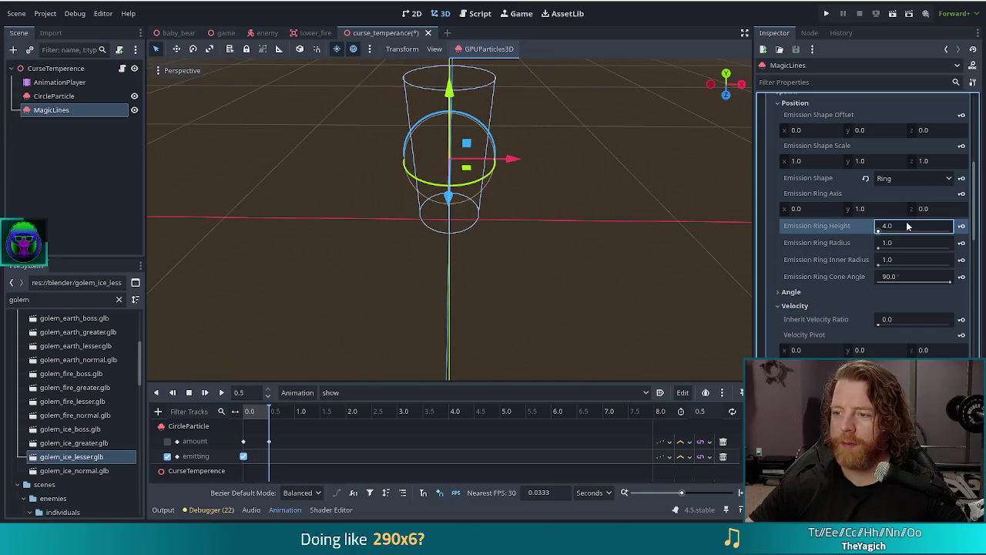
text(2)
key(Return)
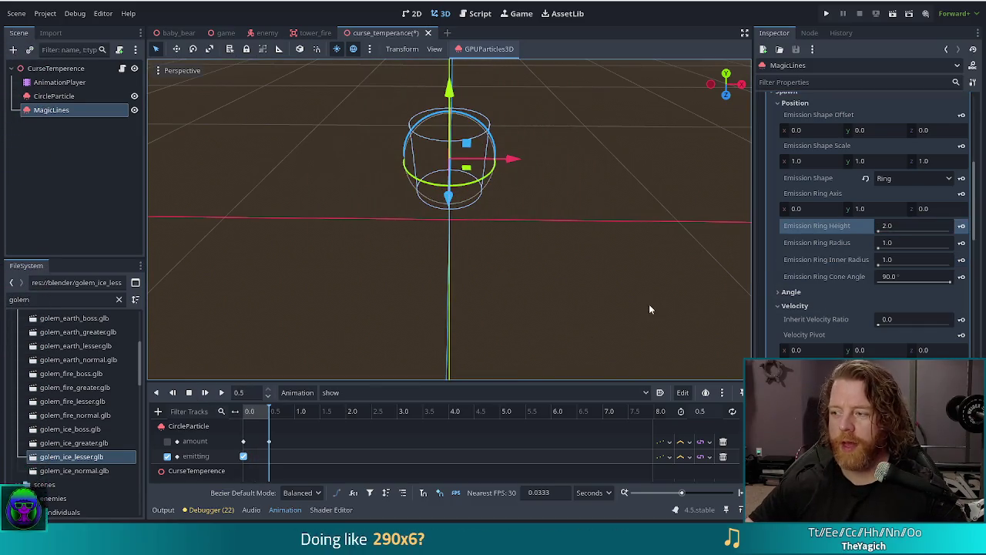
- Lower MagicLines slightly along Y, save the scene, and narrow the cone angle to 73.29
key(g)
key(y)
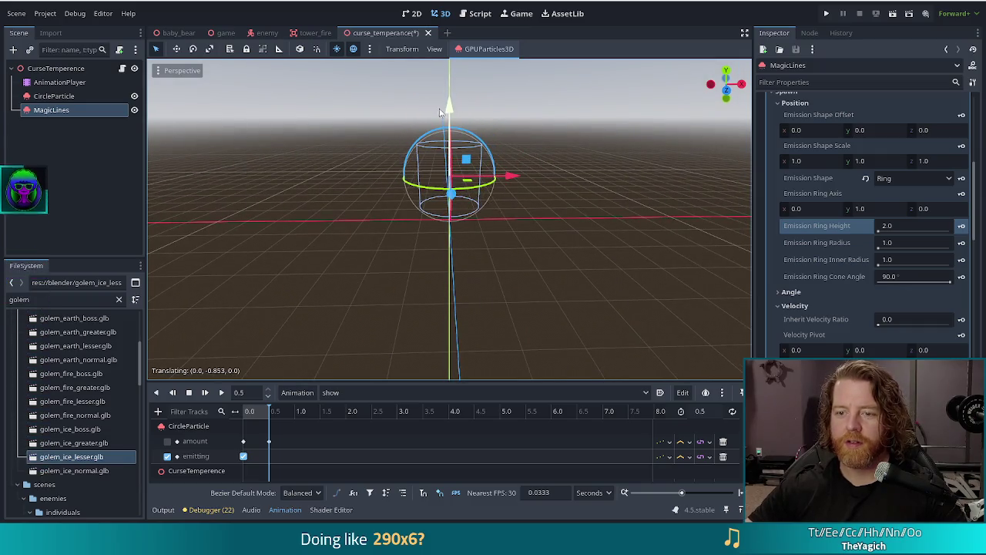
click(399, 119)
key(KP_1)
drag(449, 108, 451, 130)
mouse_move(529, 183)
mouse_down()
mouse_move(544, 222)
mouse_move(570, 180)
mouse_move(568, 234)
mouse_up()
key(ctrl+s)
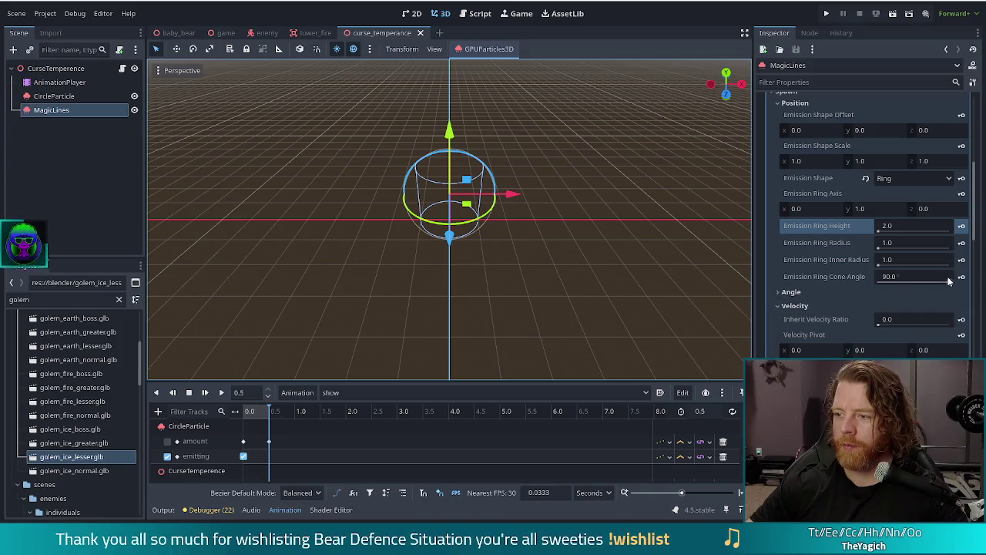
drag(949, 279, 936, 282)
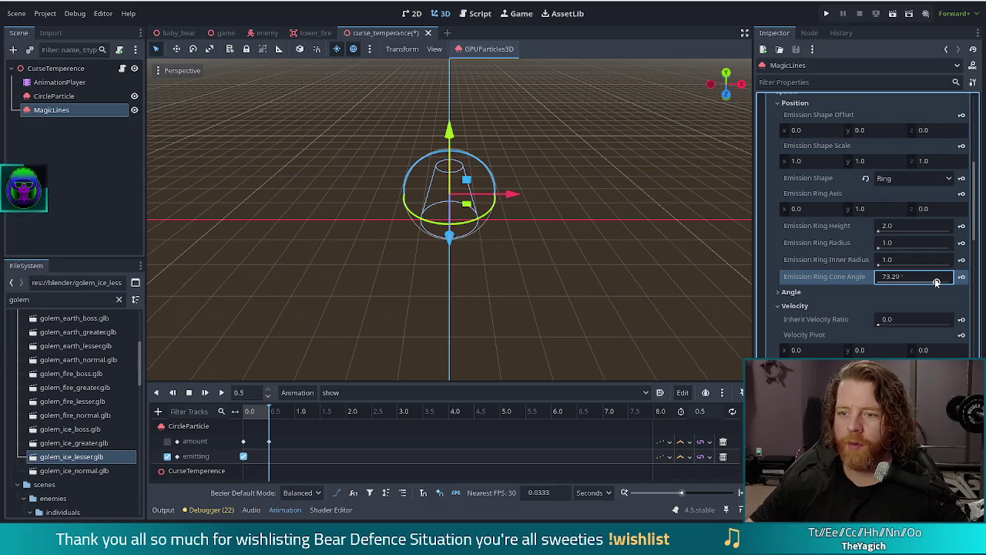
- Replay the show animation several times to check the tightened ring, then save the scene
click(205, 392)
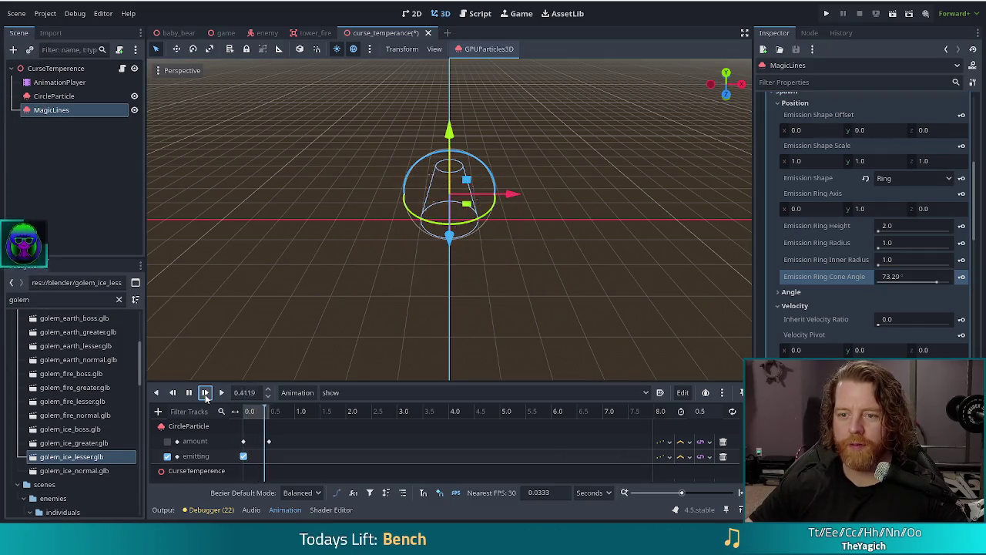
click(205, 392)
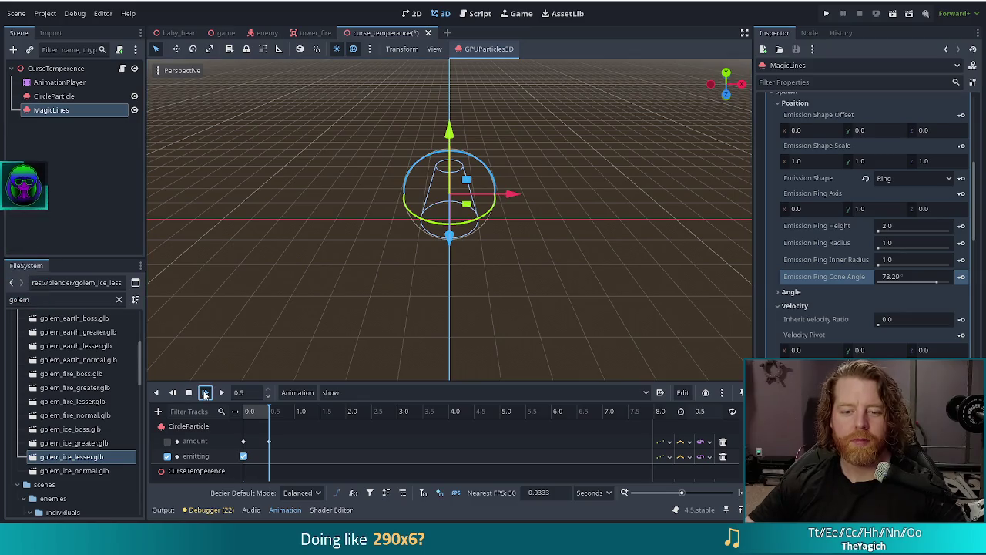
click(205, 392)
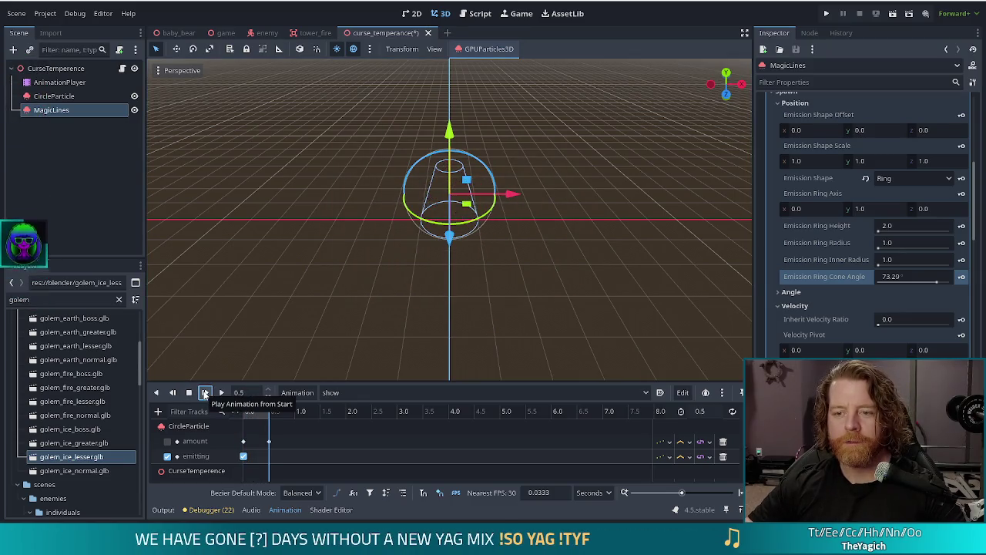
click(205, 392)
click(205, 393)
click(205, 392)
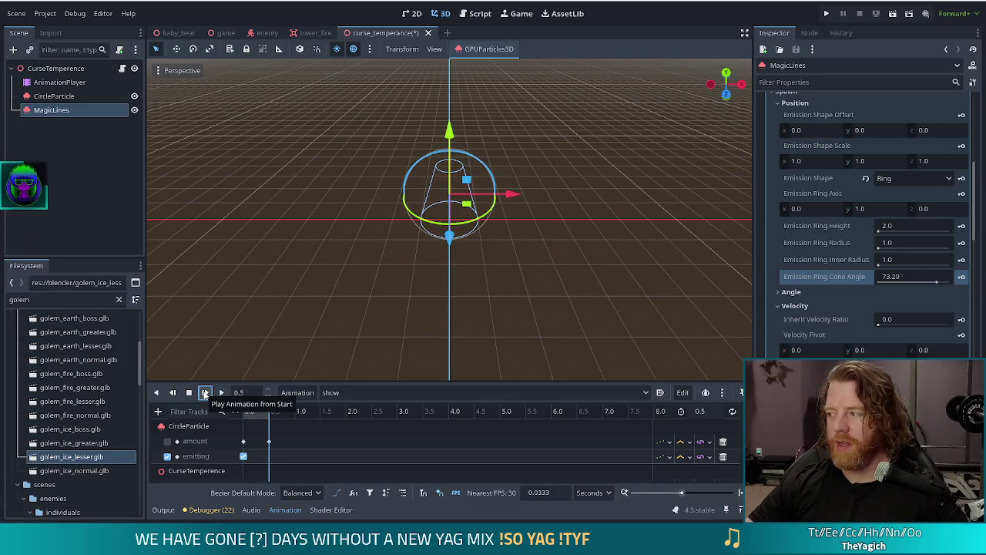
key(ctrl+s)
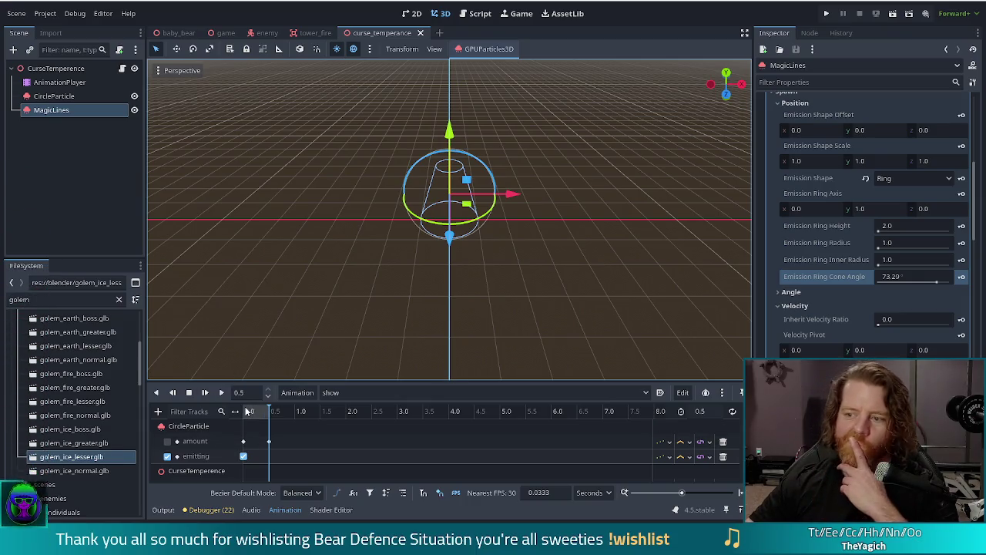
- Watch the magic-line burst five more times, then switch to the front orthographic view
click(205, 392)
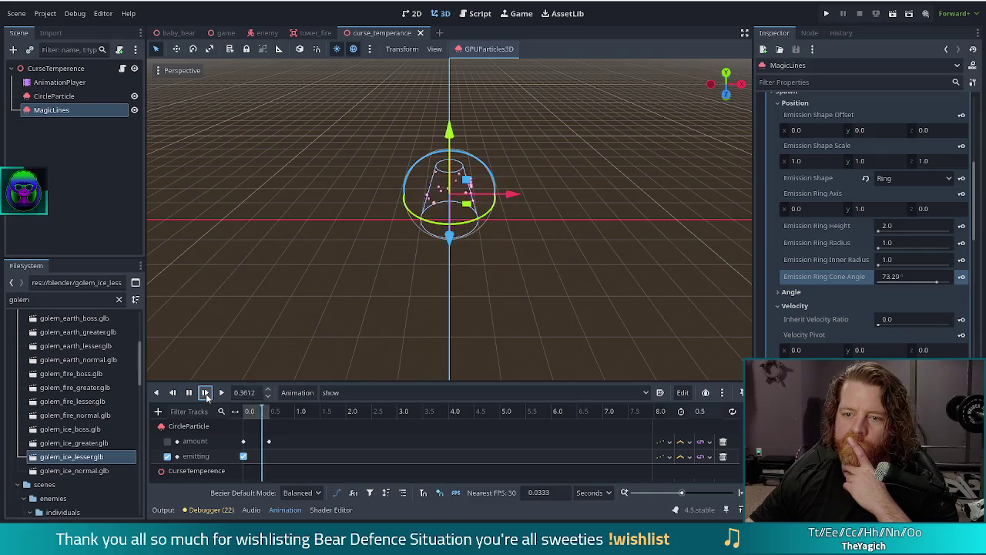
click(205, 392)
click(205, 392)
click(205, 392)
click(205, 393)
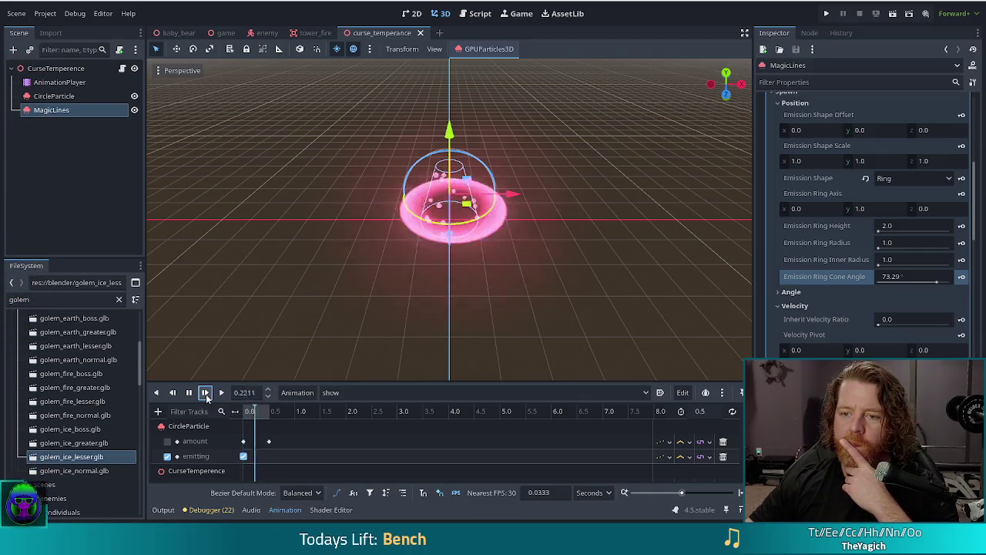
key(KP_1)
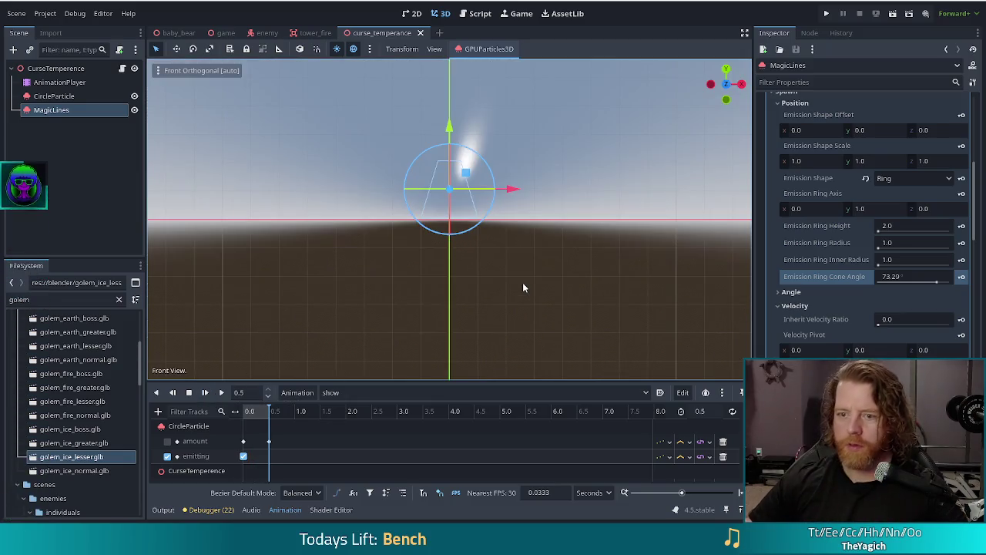
drag(450, 128, 450, 135)
click(204, 393)
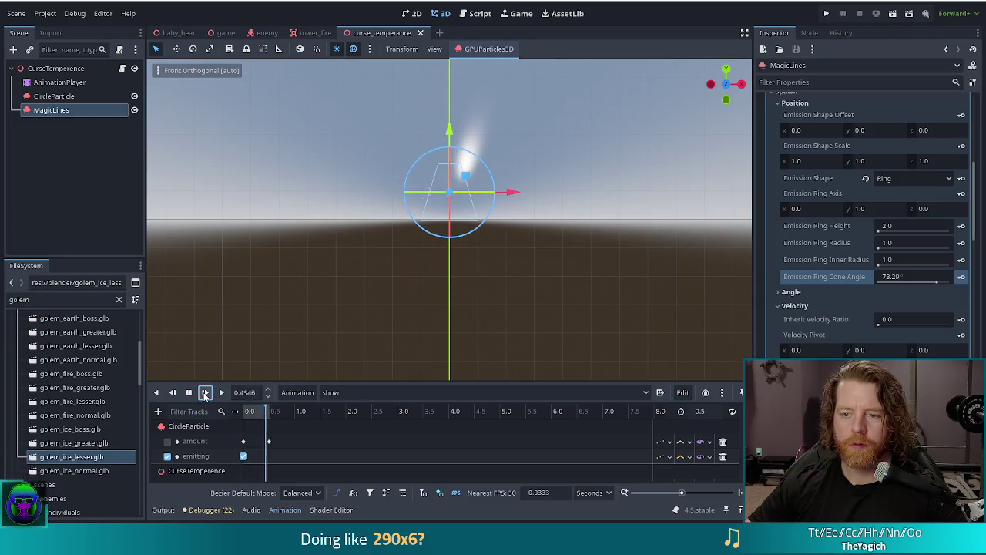
click(205, 393)
click(205, 393)
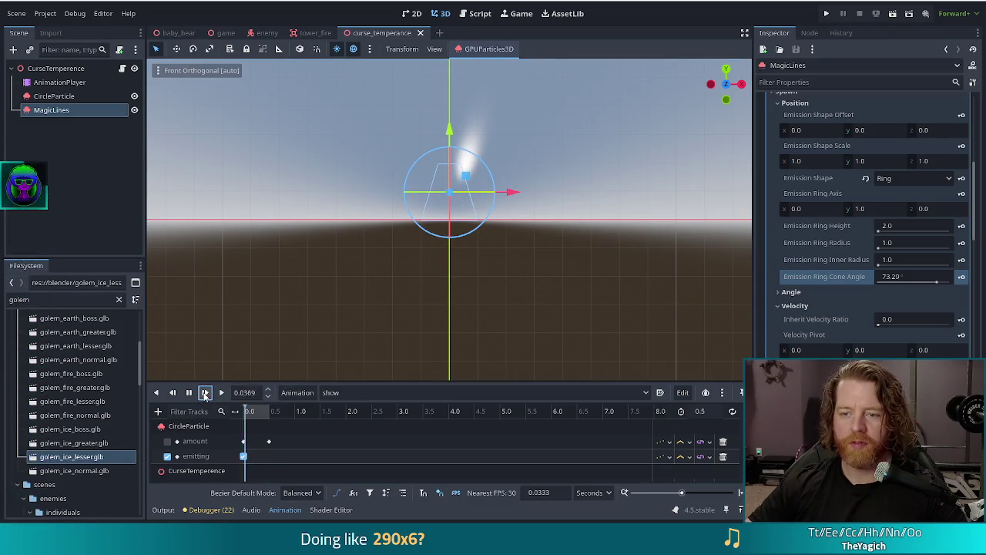
click(205, 393)
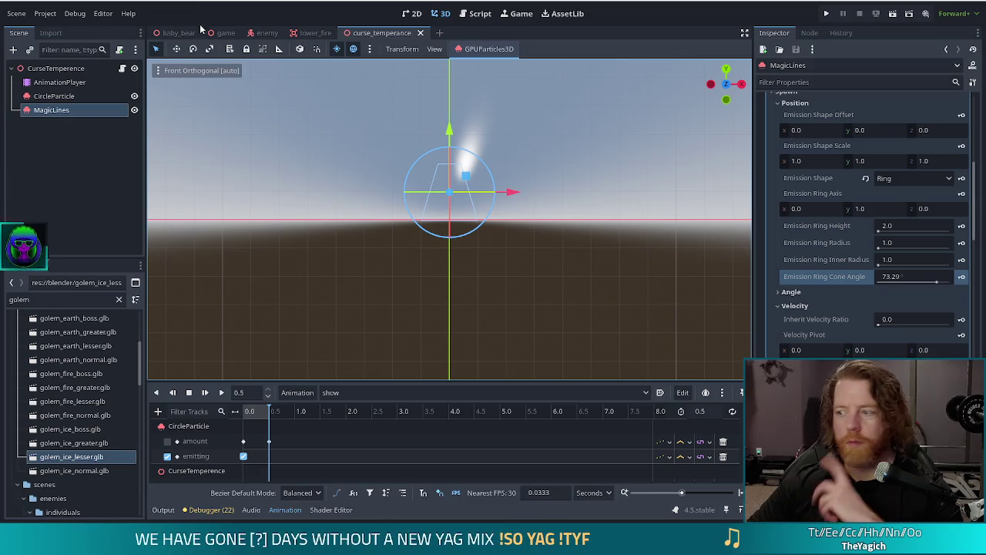
- Orbit into perspective and replay the show animation from AnimationPlayer three times
mouse_move(572, 230)
mouse_down()
mouse_move(570, 181)
mouse_move(571, 222)
mouse_up()
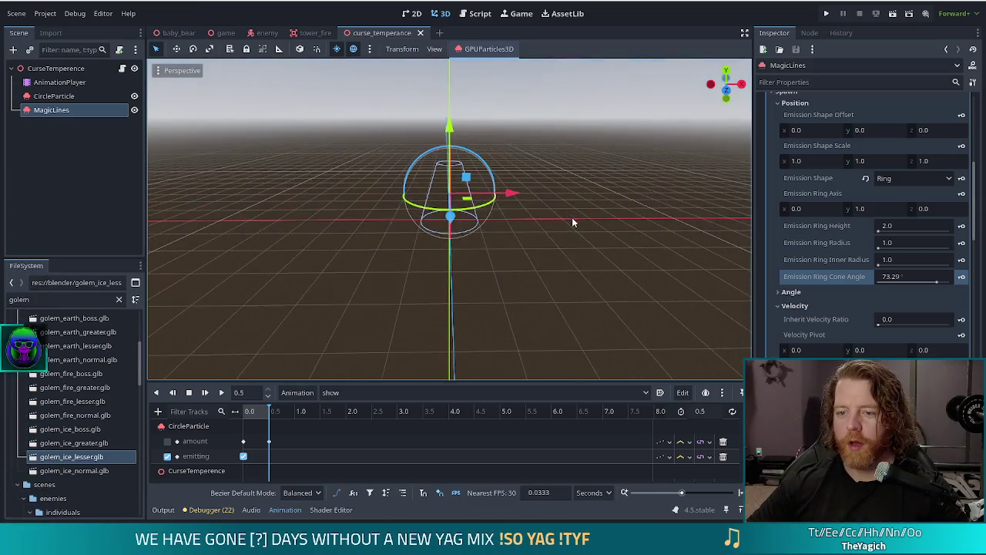
click(69, 83)
click(204, 392)
click(206, 396)
click(206, 395)
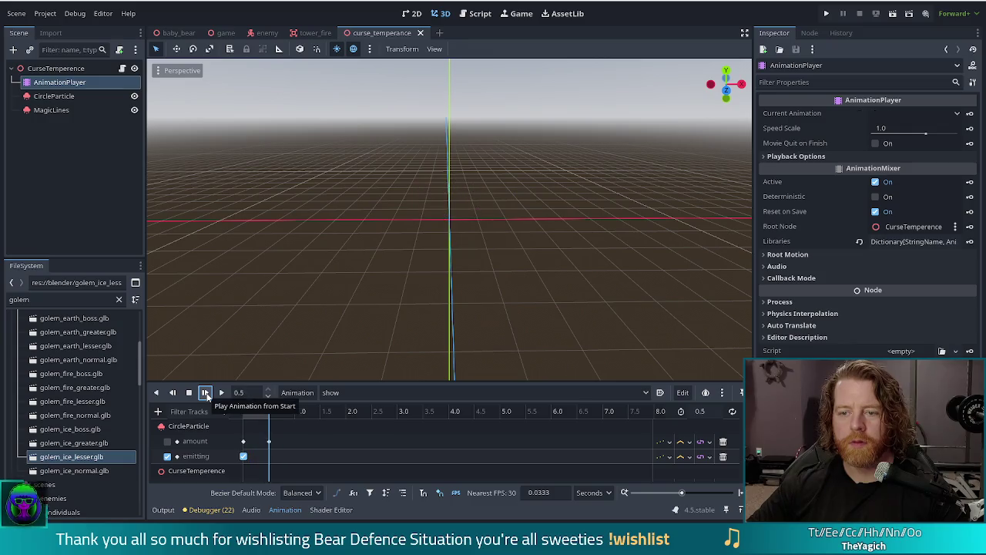
click(206, 395)
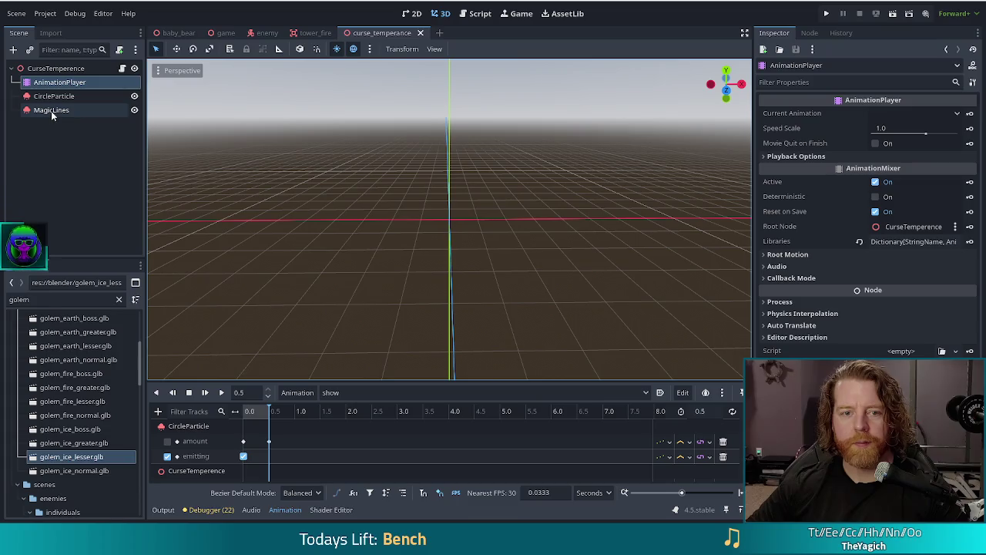
- Select MagicLines, replay the burst three more times, and save curse_temperance
click(49, 110)
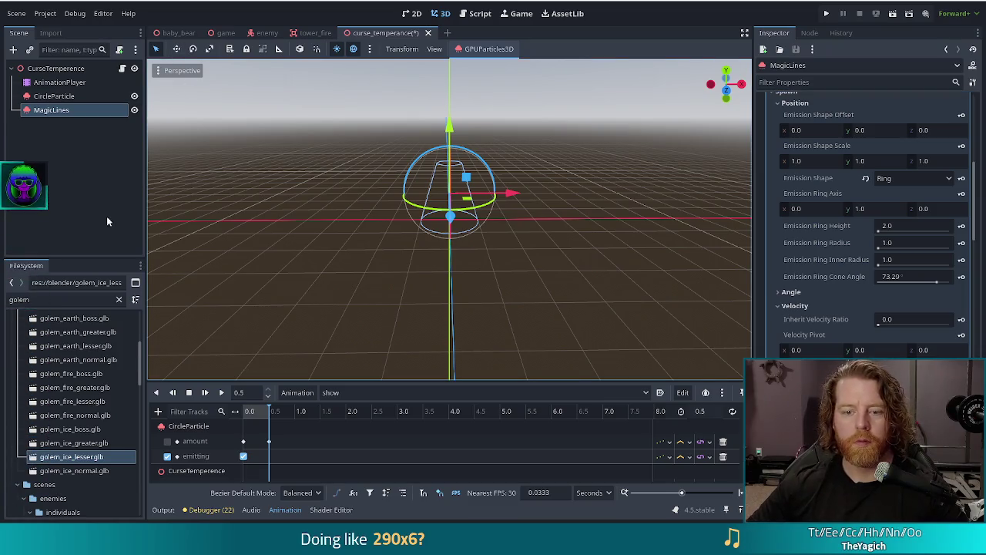
click(205, 393)
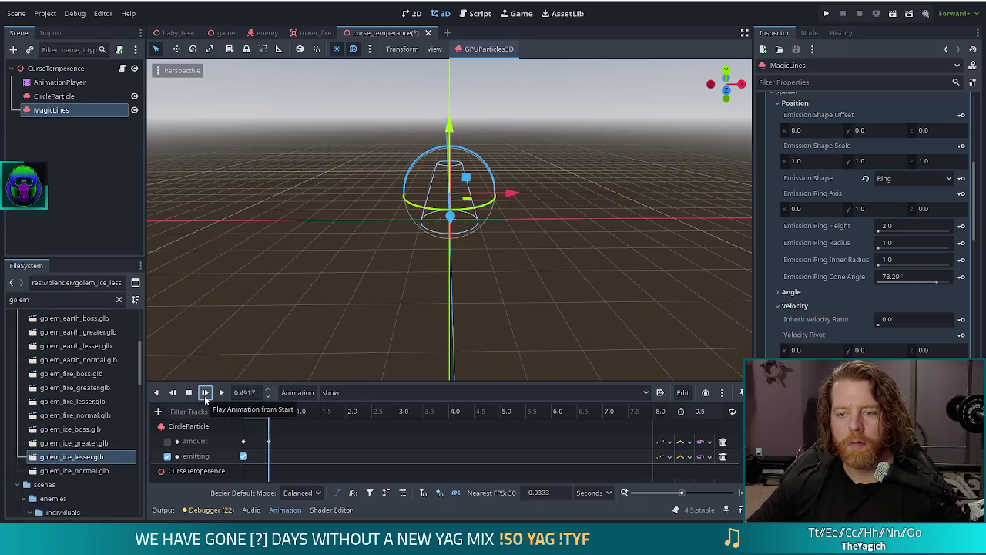
click(205, 393)
click(205, 393)
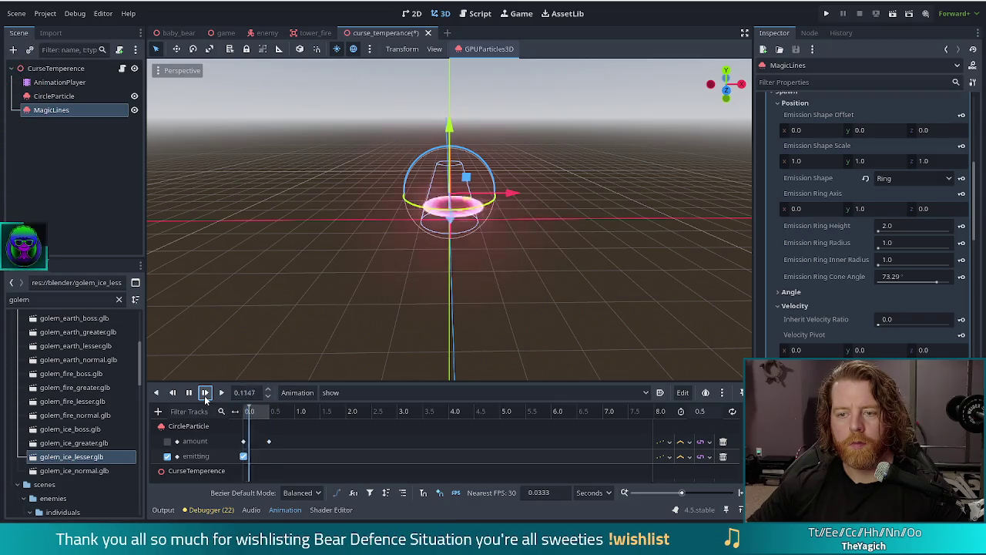
scroll(832, 285, up, 10)
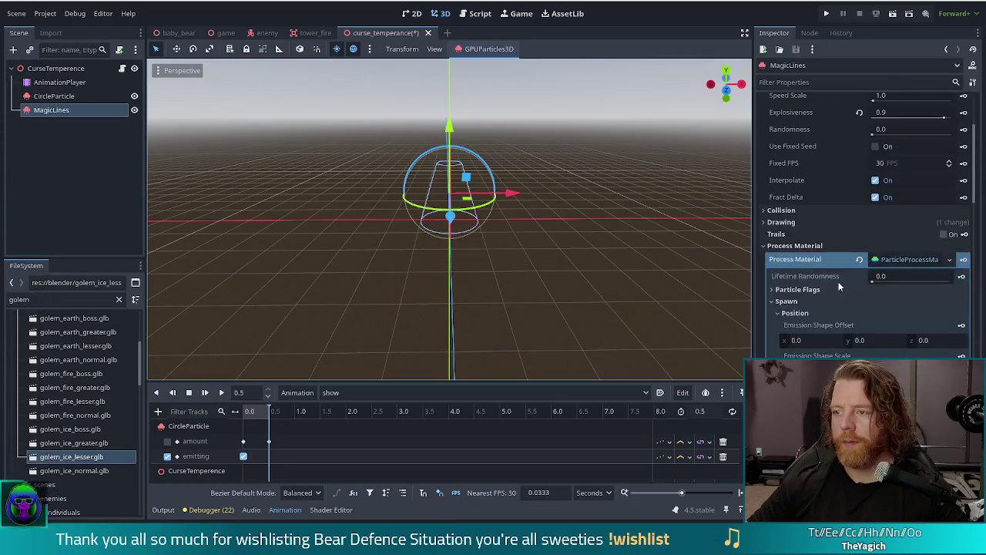
key(ctrl+s)
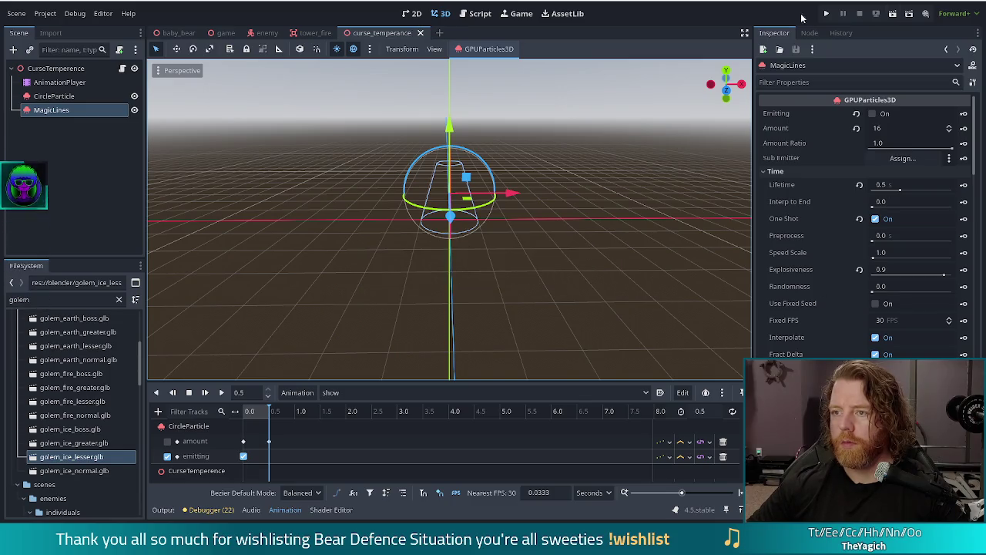
- Run the Bear Defence Situation project from the toolbar
click(826, 13)
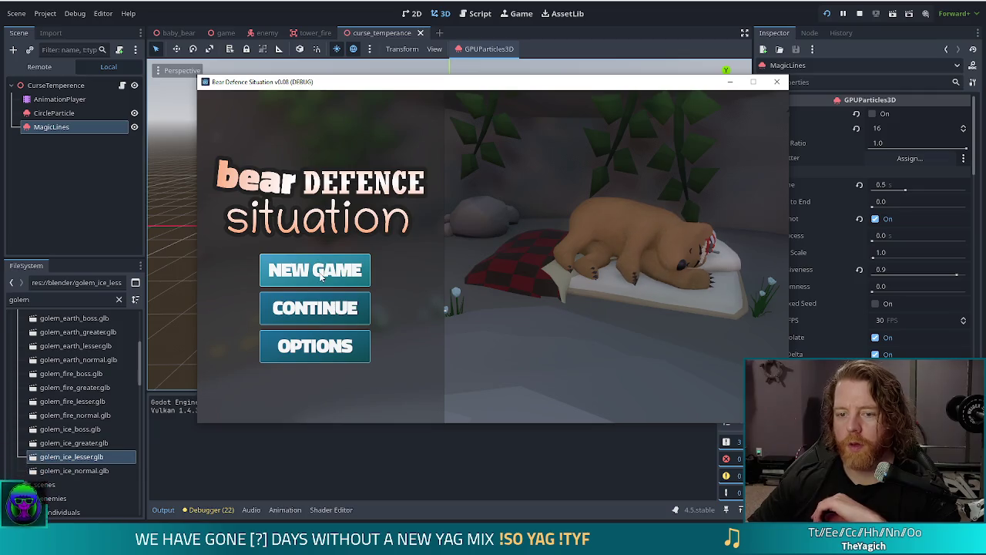
- Start a new game and grant the ability via the console with 'set_ability curse_temperance'
click(312, 268)
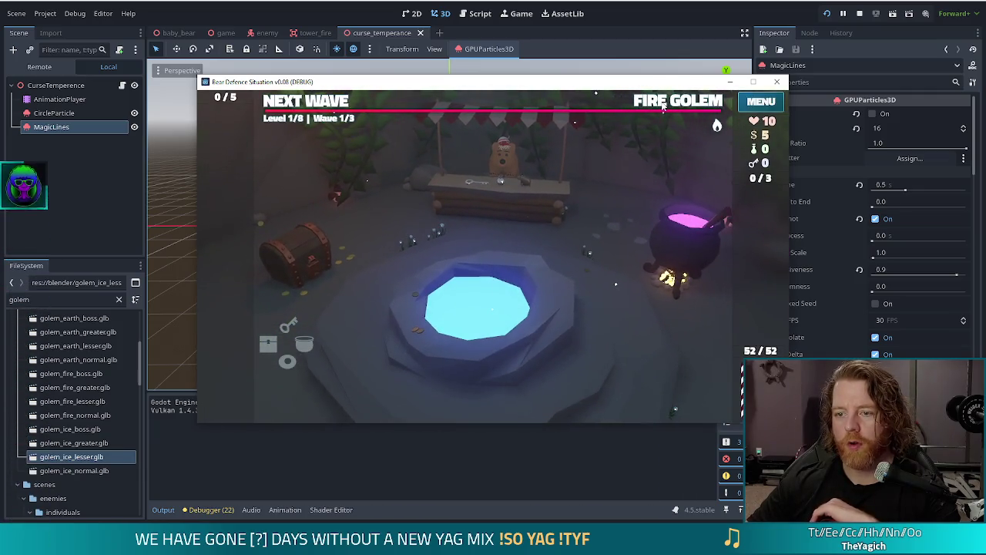
click(663, 108)
key(grave)
text(set_ability curse_)
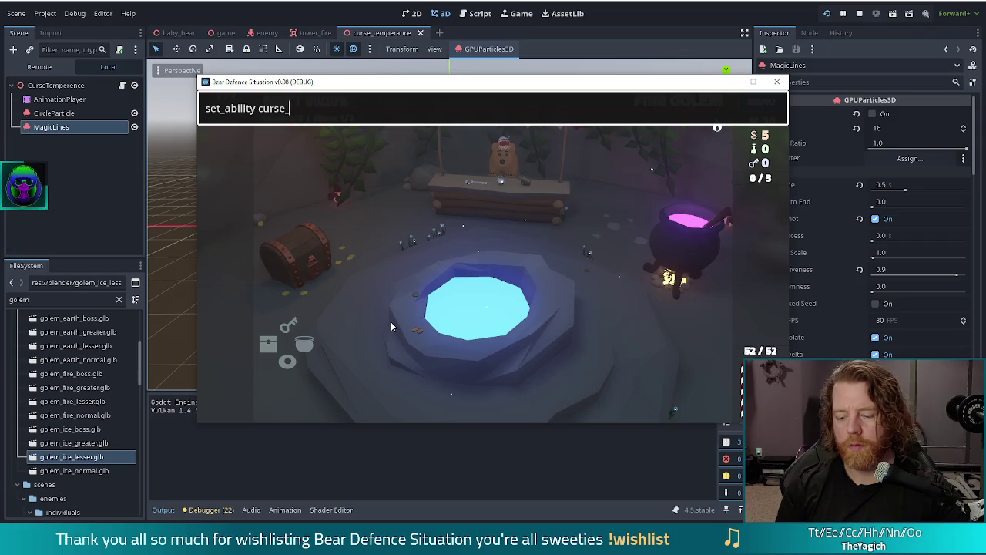
text(perance)
key(Return)
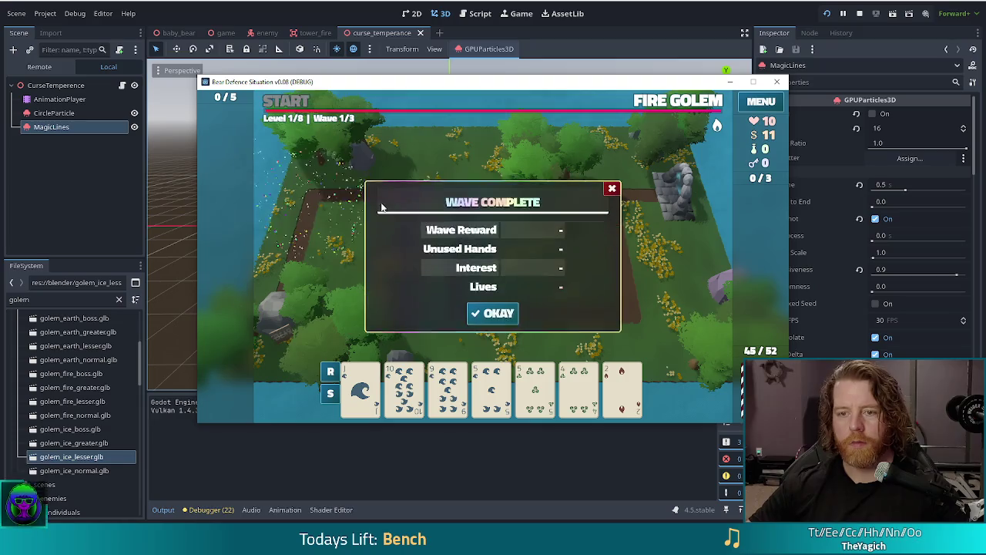
- Place a Ballista tower, start the wave, then stop the game with F8
click(493, 315)
click(492, 390)
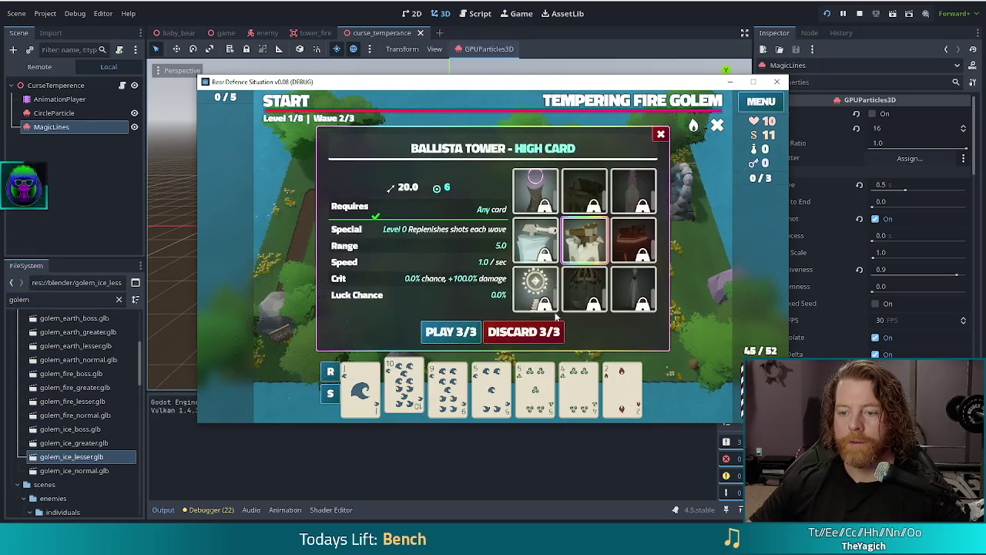
click(460, 330)
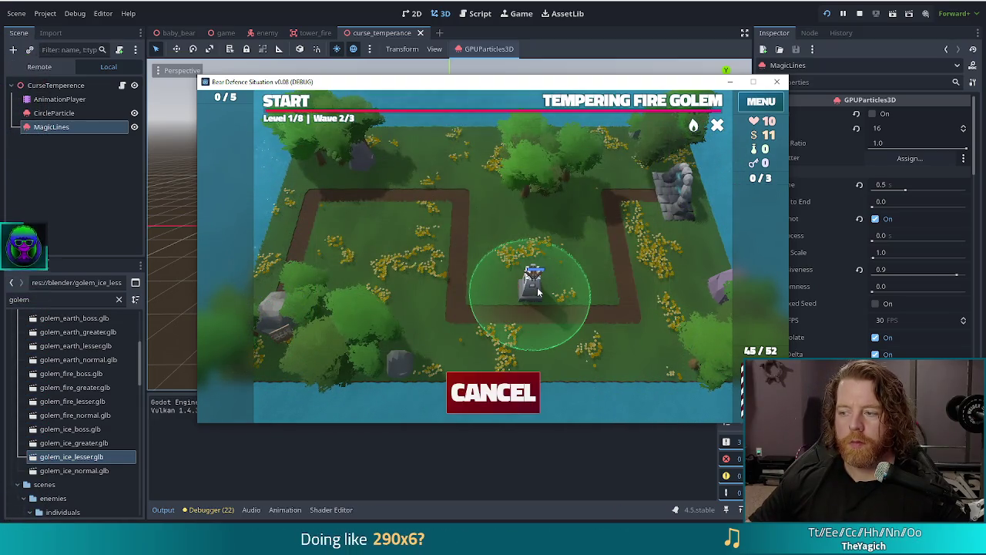
click(286, 101)
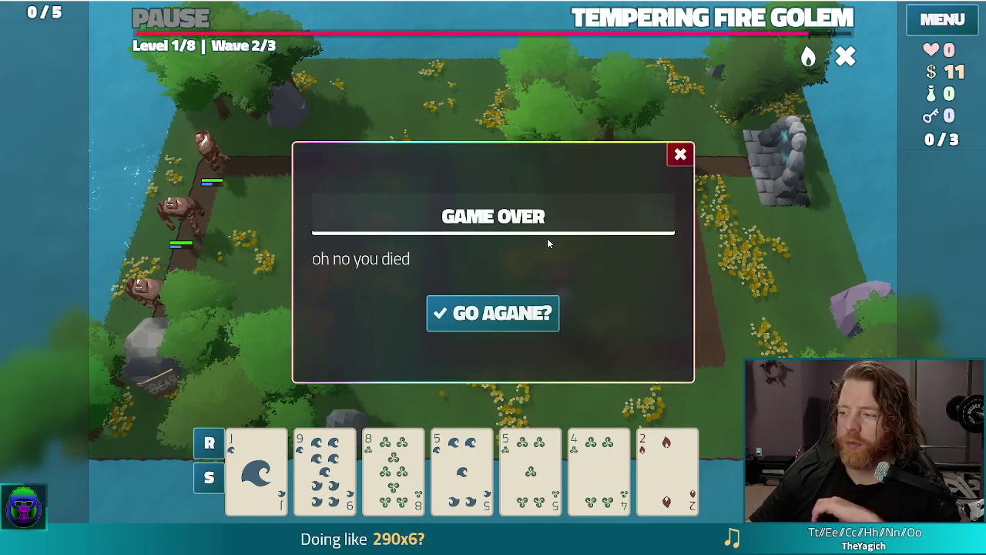
key(F8)
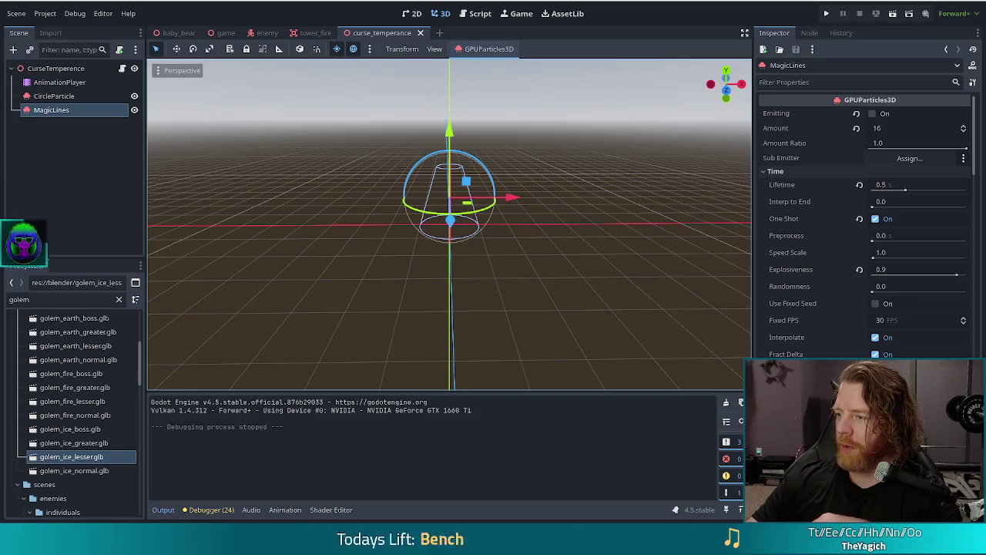
- Jot down two names on separate lines in Notepad++'s untitled document, correcting the first name's typo
key(alt+Tab)
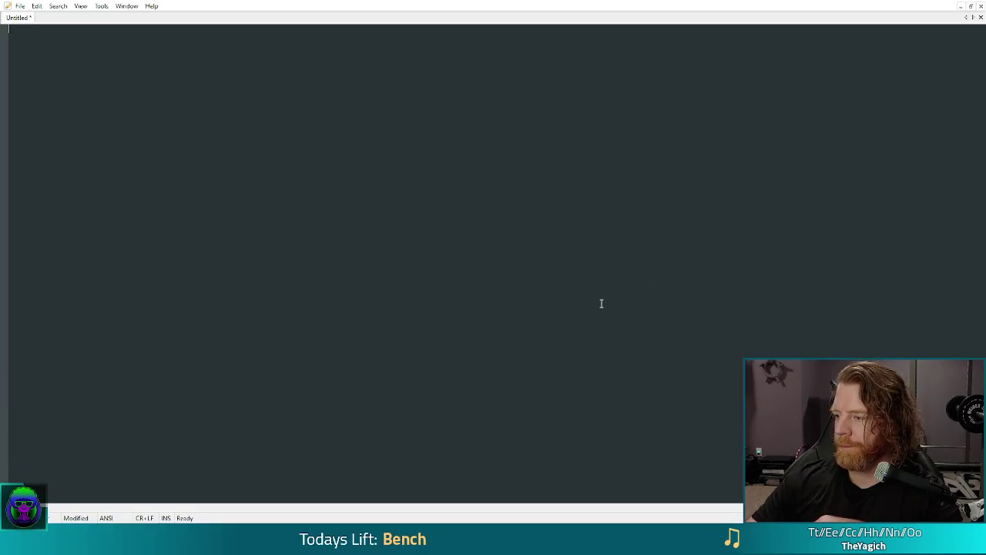
key(Return)
text(vyoleit)
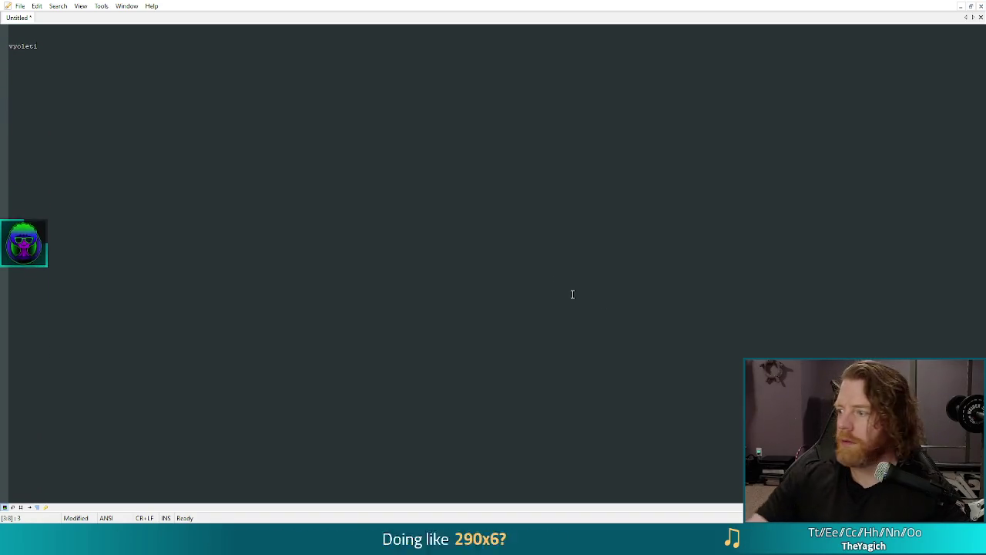
key(BackSpace)
key(BackSpace)
text(ti)
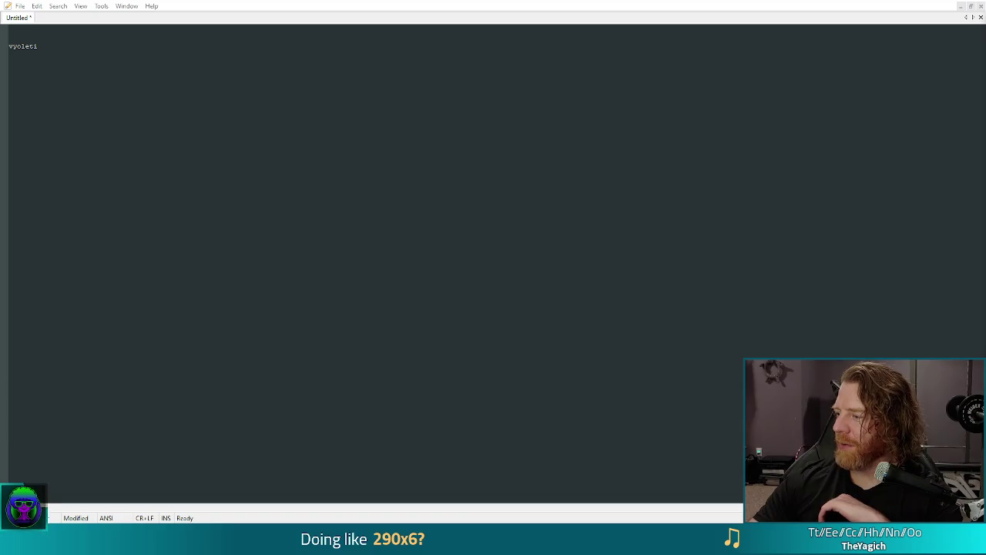
key(Return)
text(konrad)
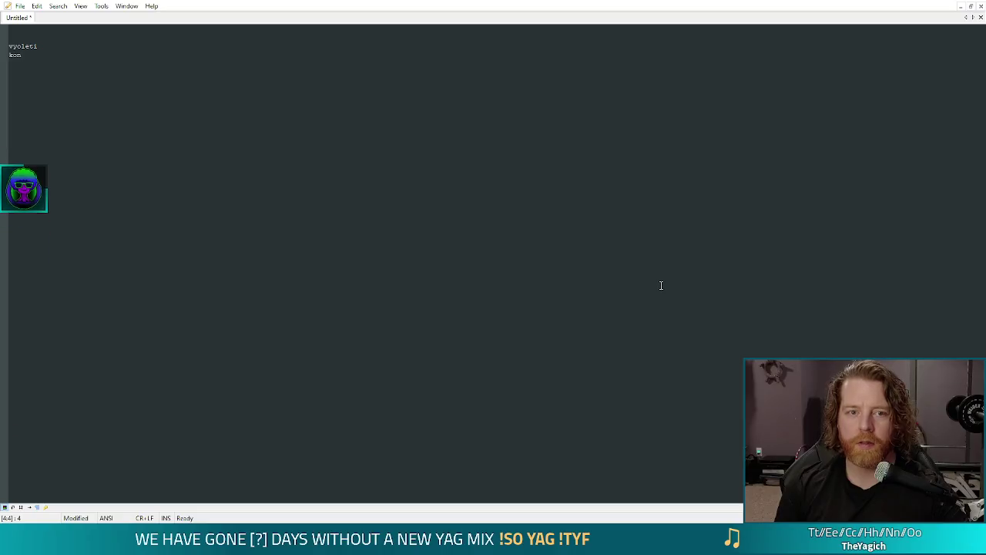